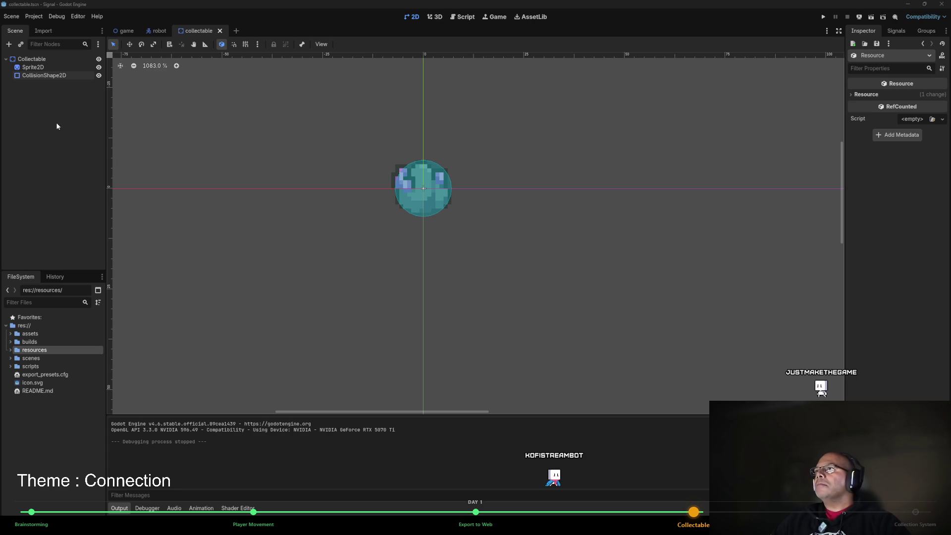
Select the Collectable root node in the collectable scene.
left_click(59, 59)
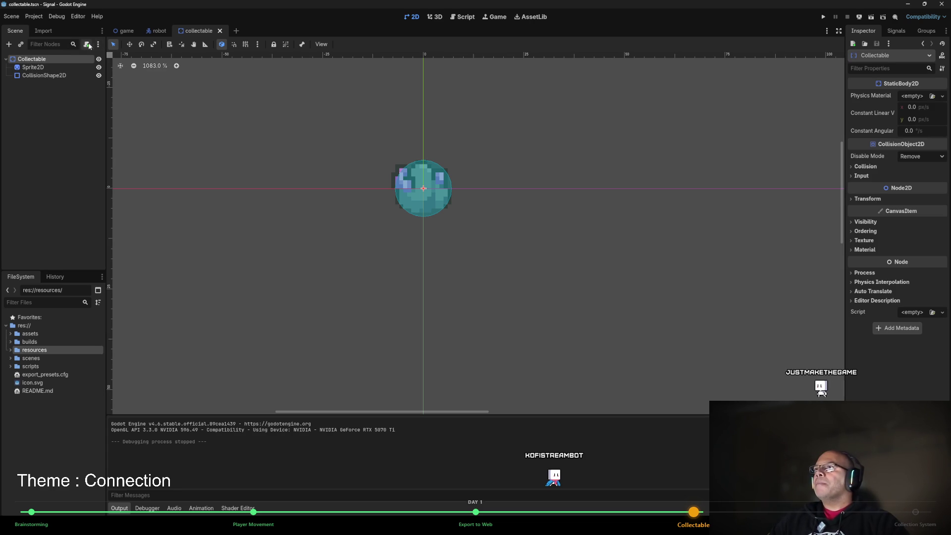
Attach a new template-free script saved as res://scripts/collectable.gd to the Collectable node.
left_click(87, 44)
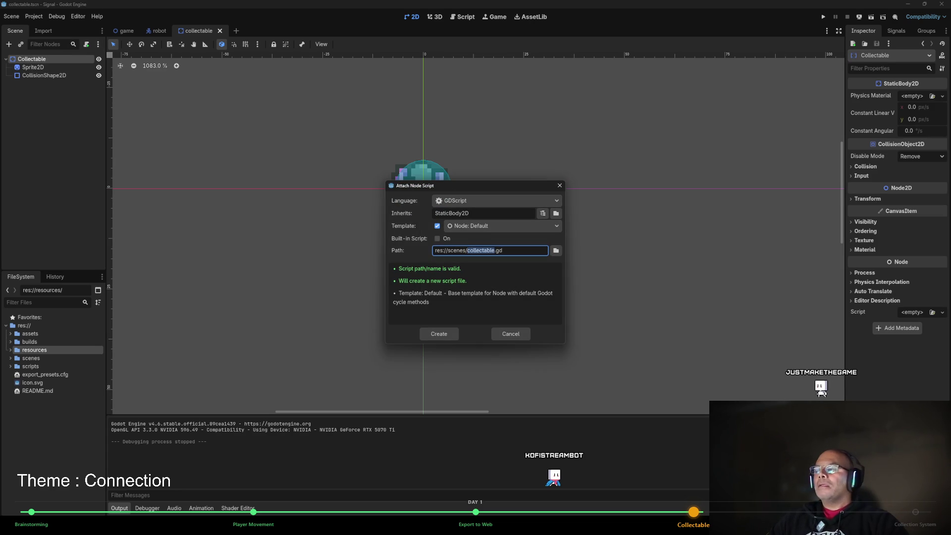
left_click(437, 226)
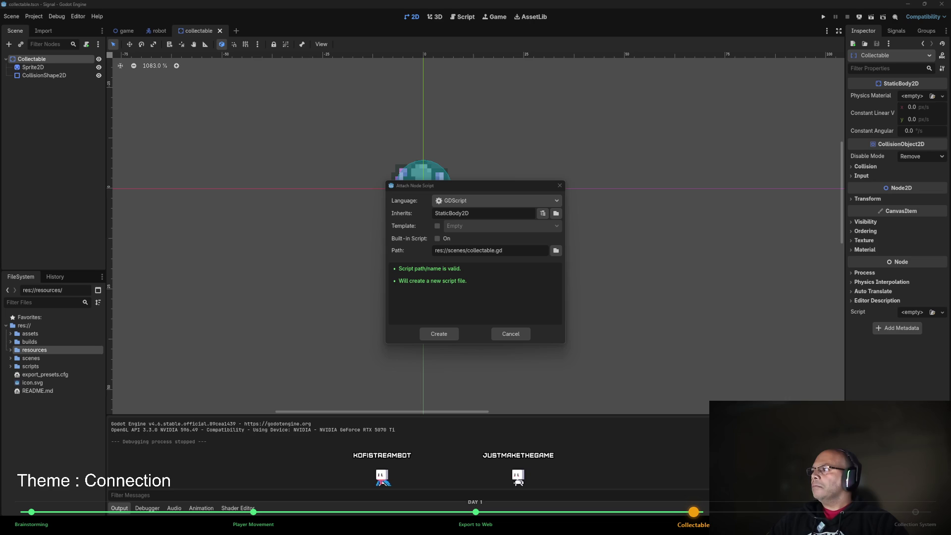
left_click(556, 250)
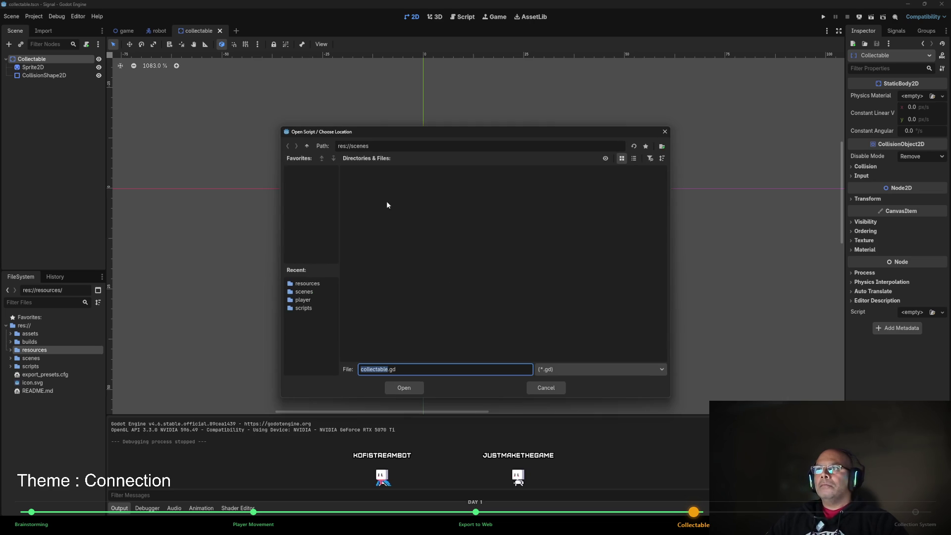
left_click(304, 308)
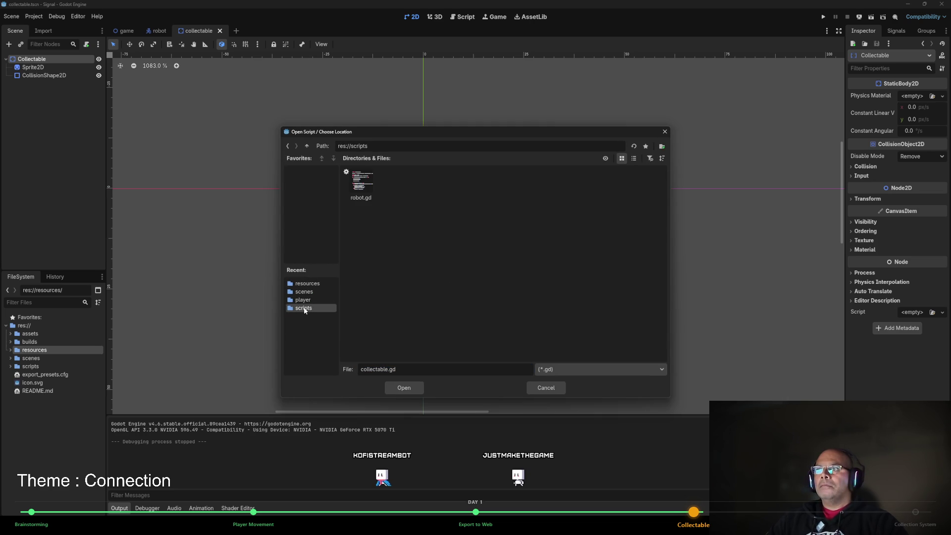
key("Return")
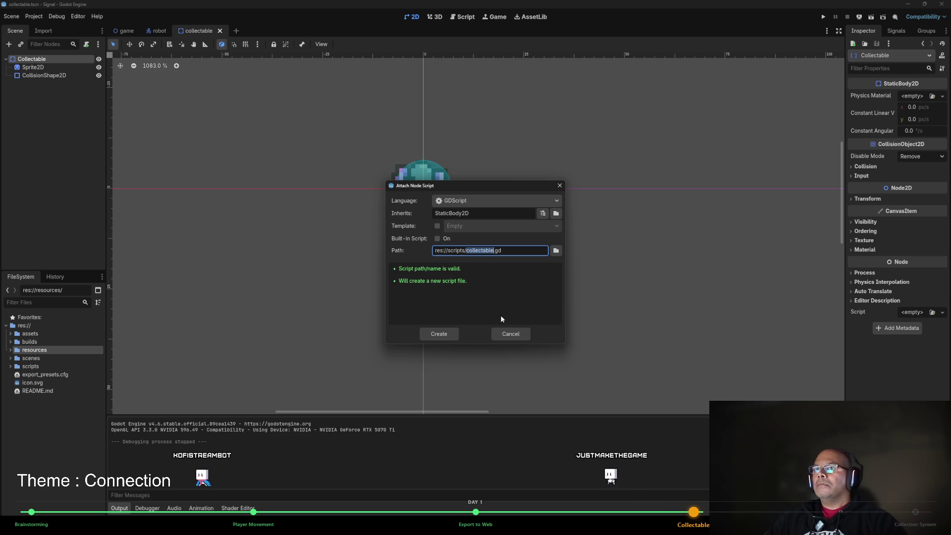
left_click(543, 213)
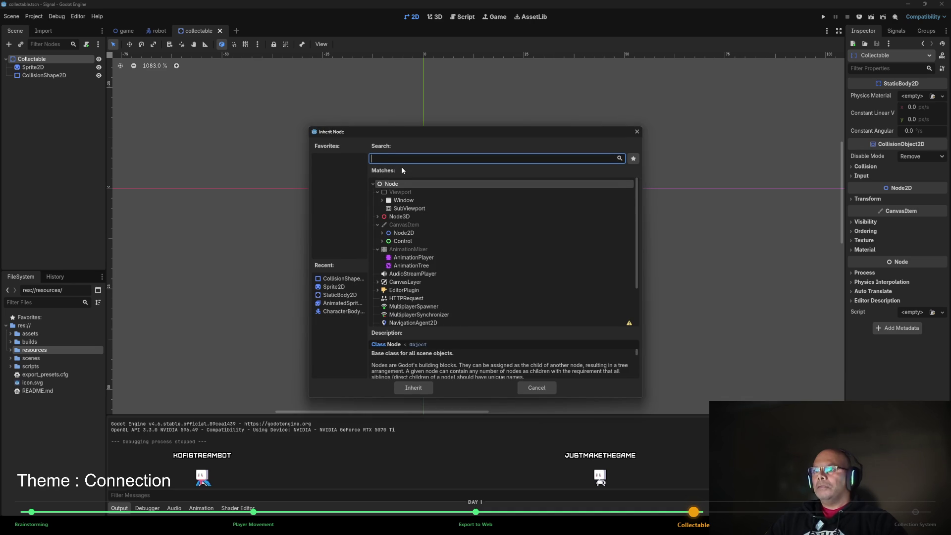
type("resour")
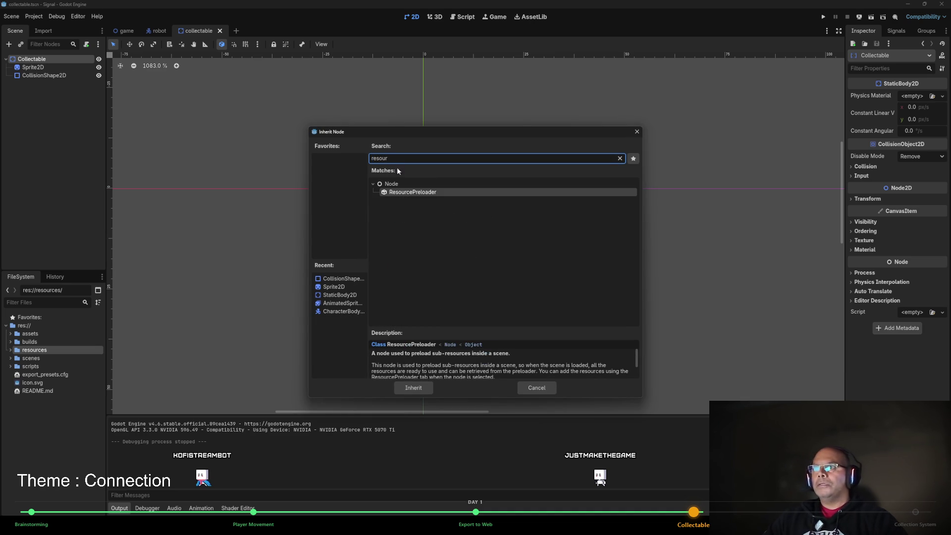
key("BackSpace")
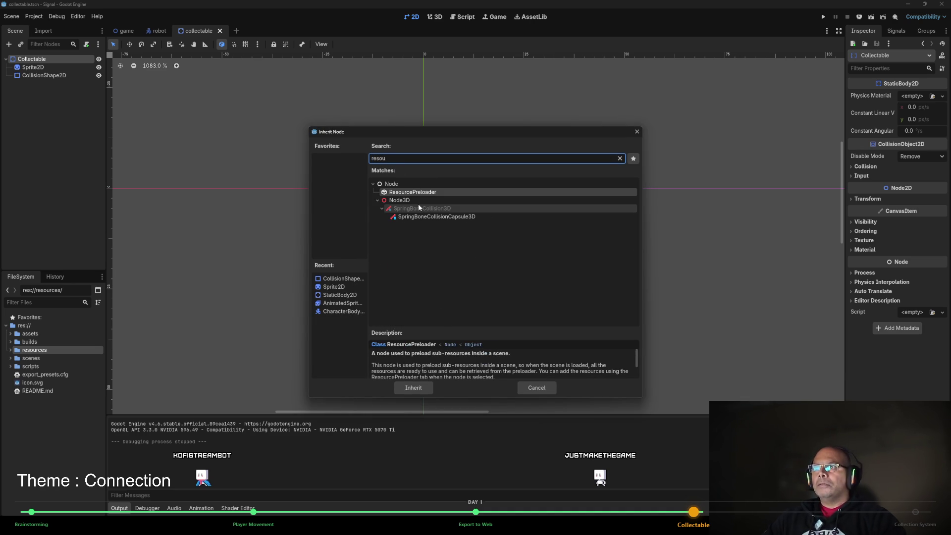
key("BackSpace")
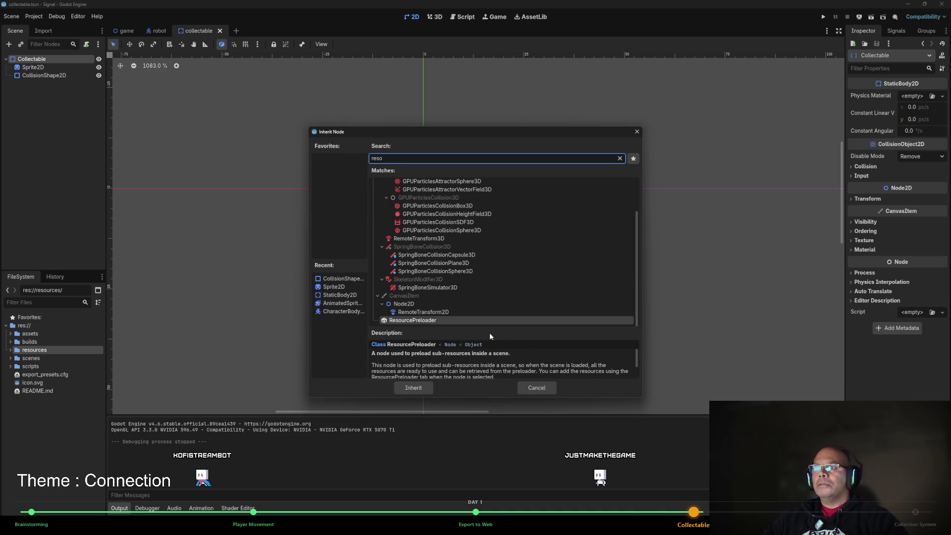
left_click(535, 388)
left_click(436, 332)
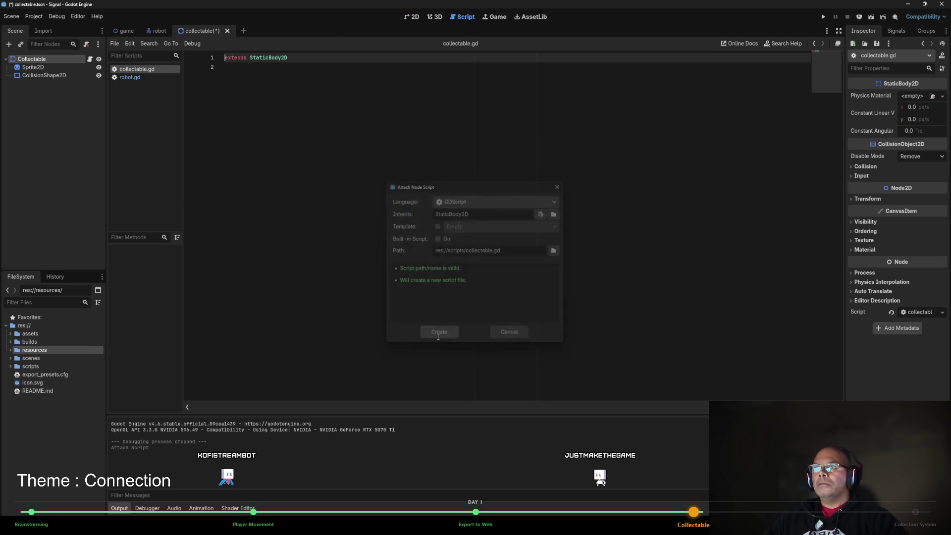
Change the script to extend Resource, add class_name CollectableData, and save.
double_click(272, 57)
type("reso")
key("Return")
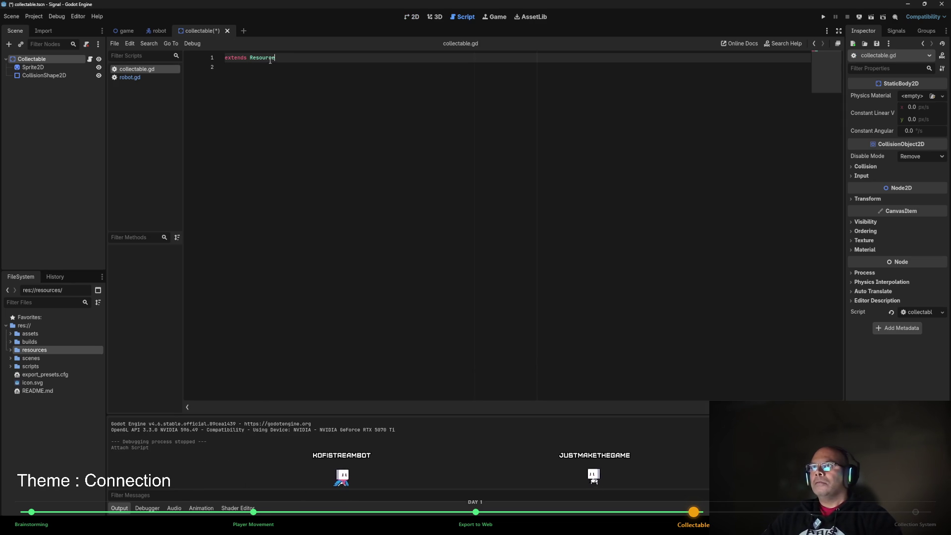
left_click(265, 69)
type("class")
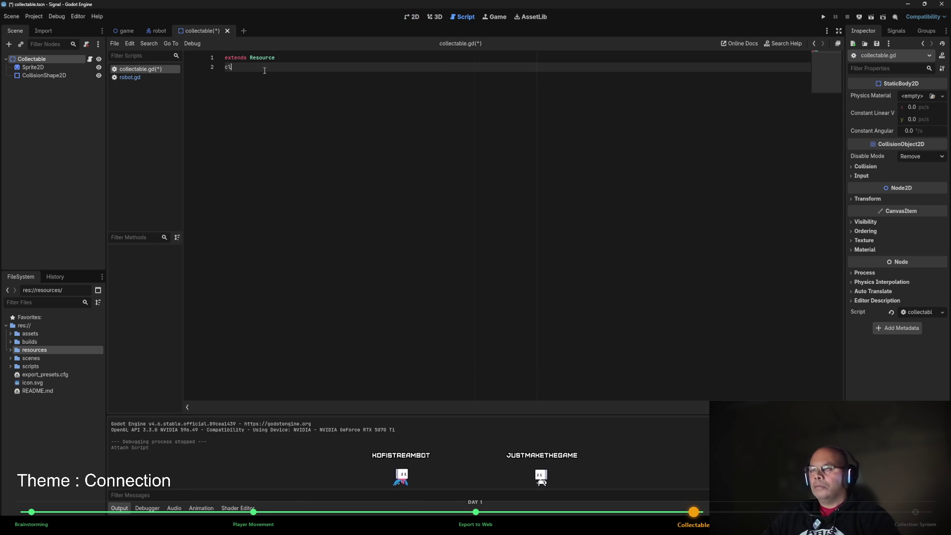
type("_name ")
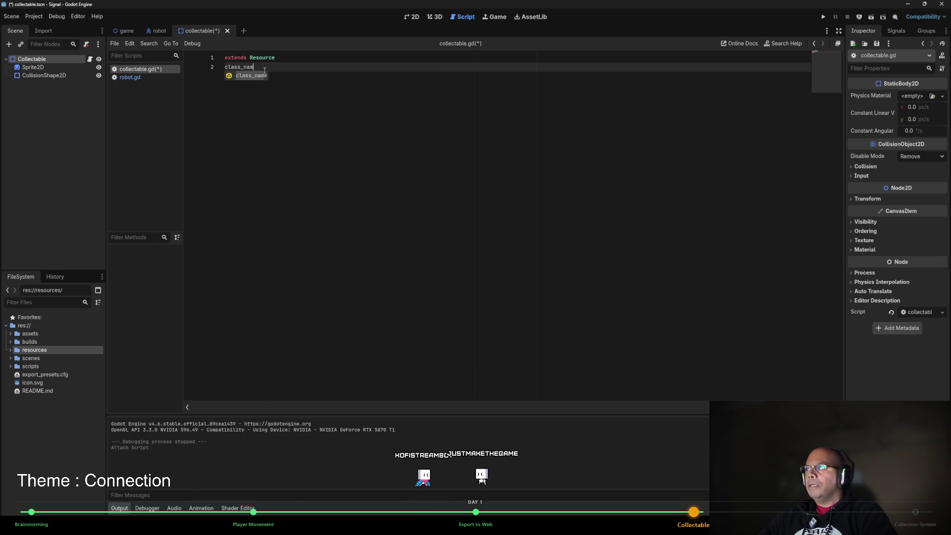
type("Col")
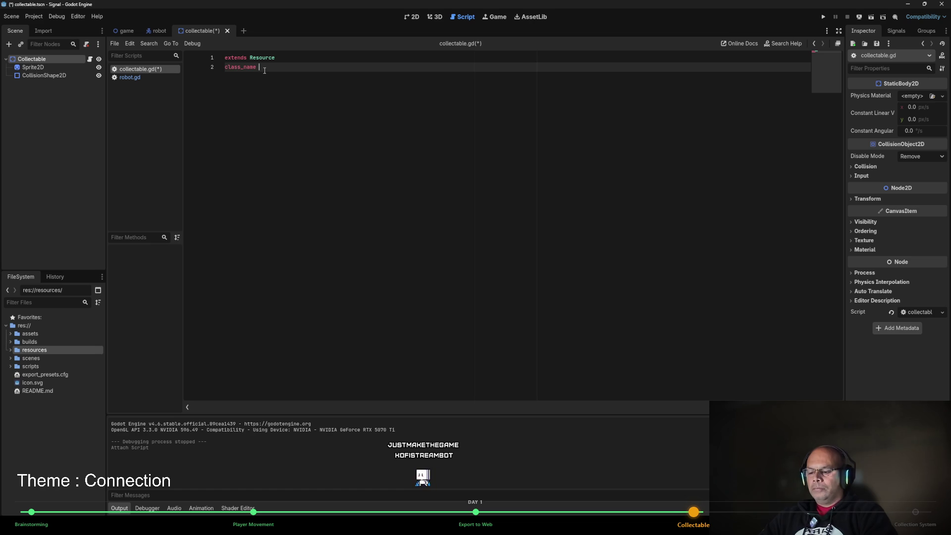
type("lecta")
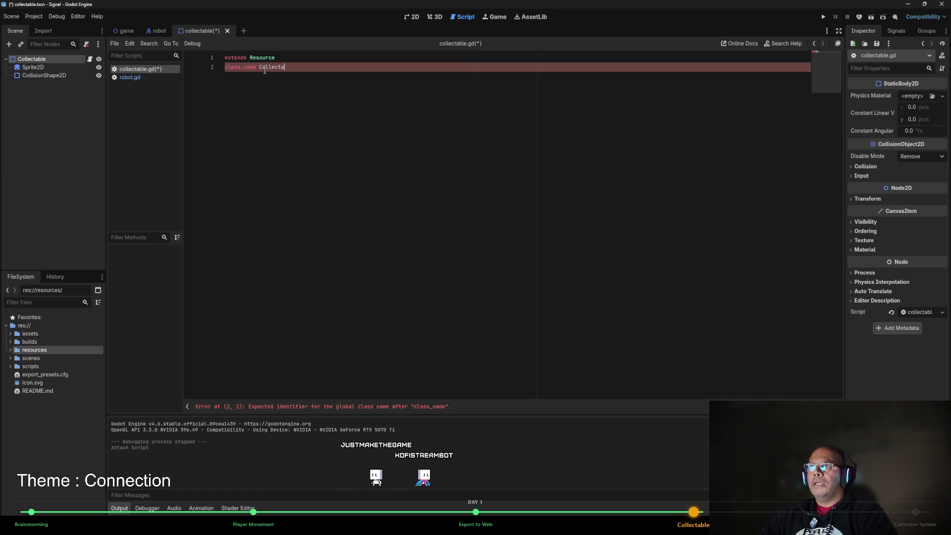
key("ctrl+s")
Declare var texture: Texture2D below the class name.
key("Return")
key("Return")
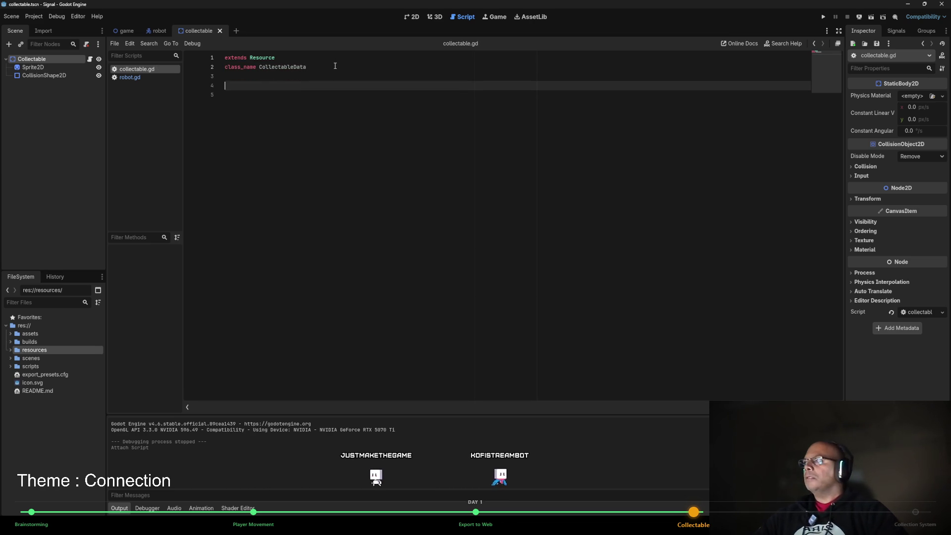
type("var texture")
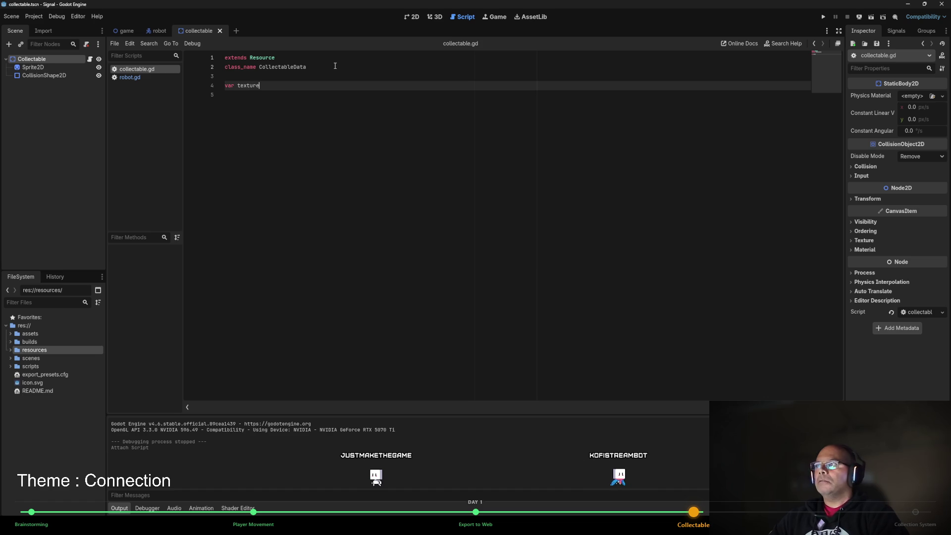
type(": Text")
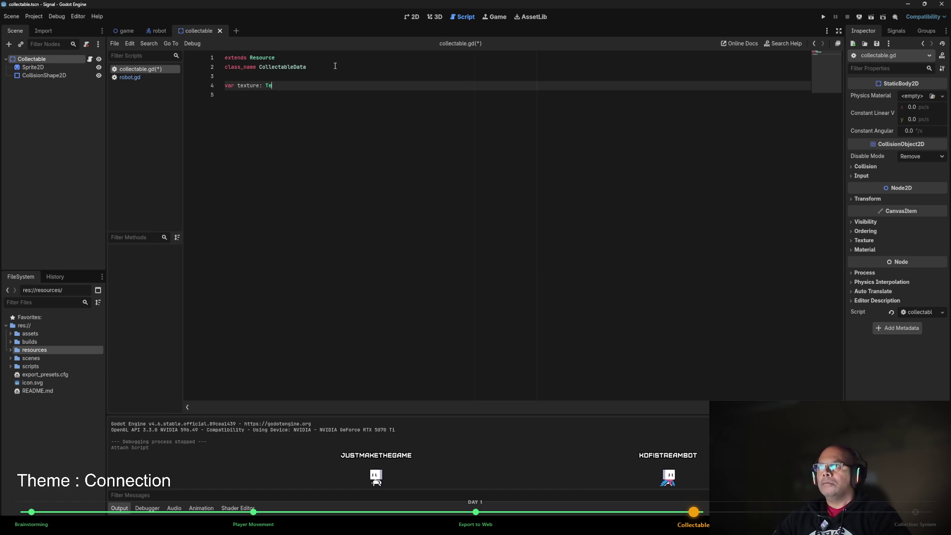
type("ure2S")
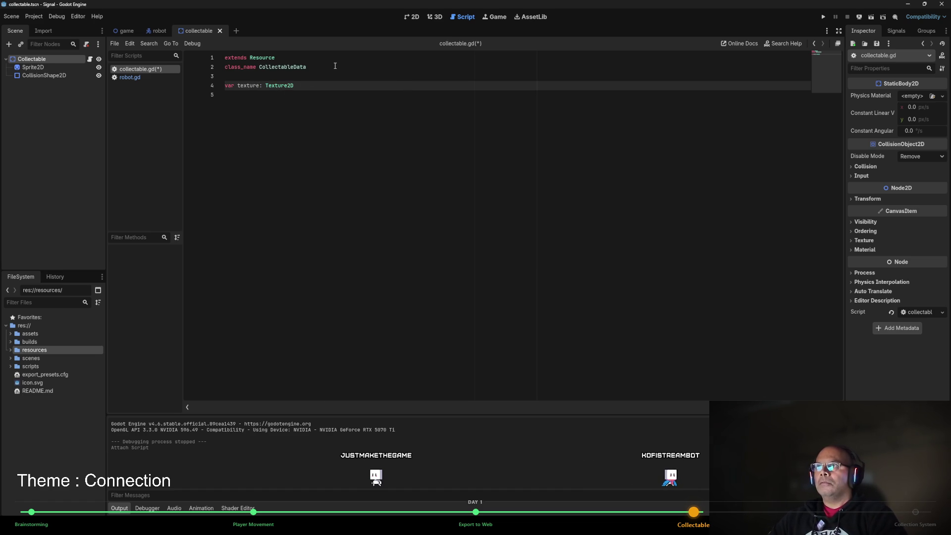
key("Return")
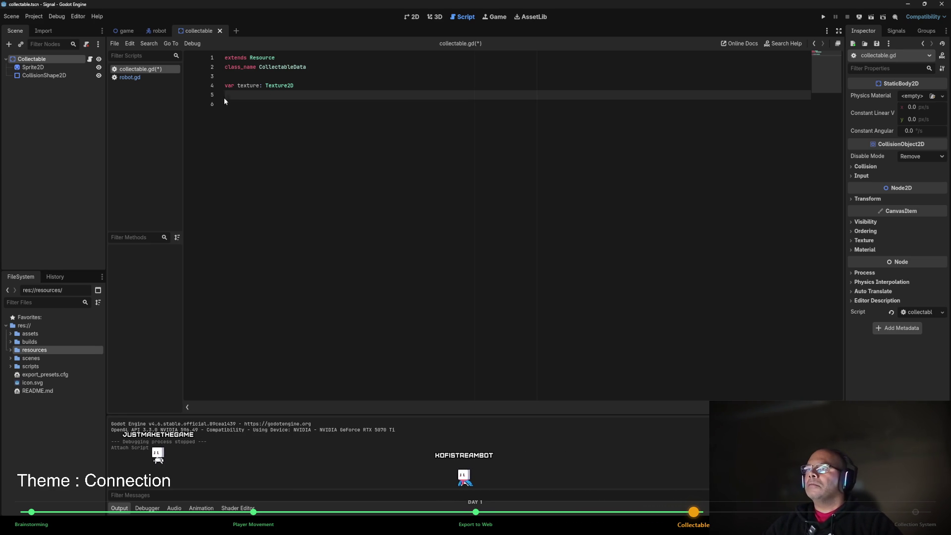
left_click(226, 85)
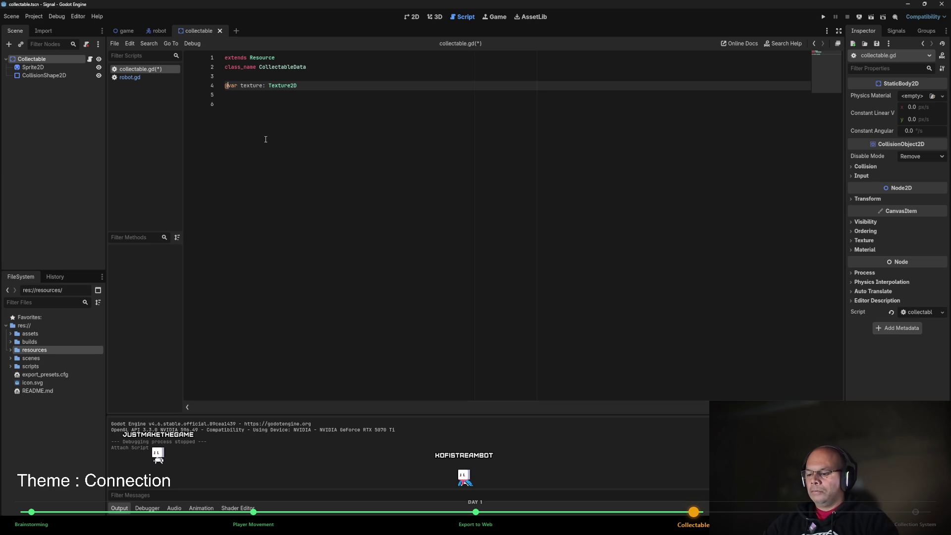
type("export")
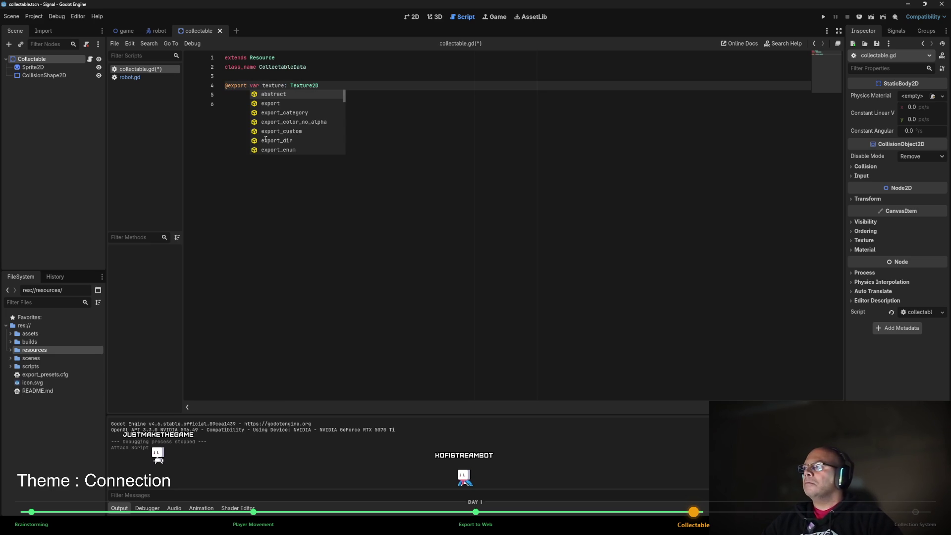
key("Escape")
key("End")
key("Return")
type("@")
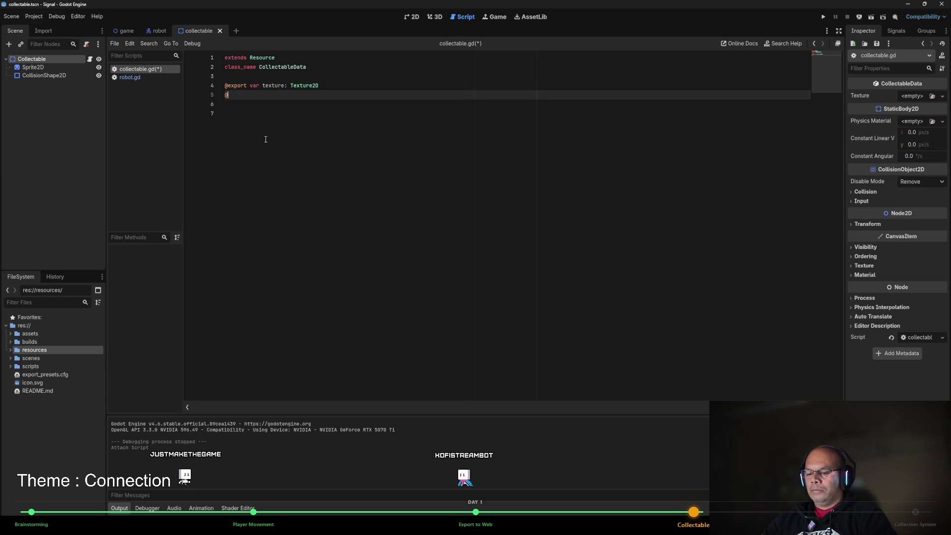
type("export v")
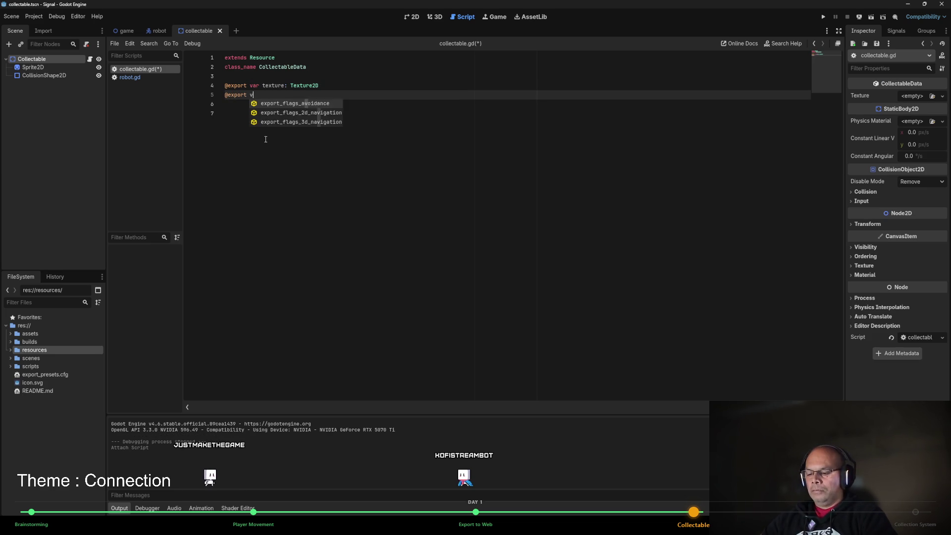
type("ar max_health")
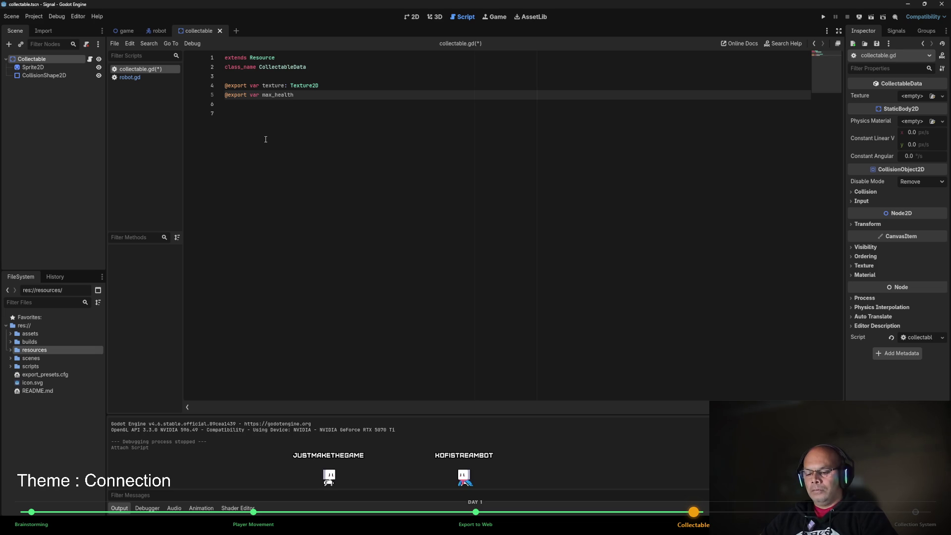
type(": int")
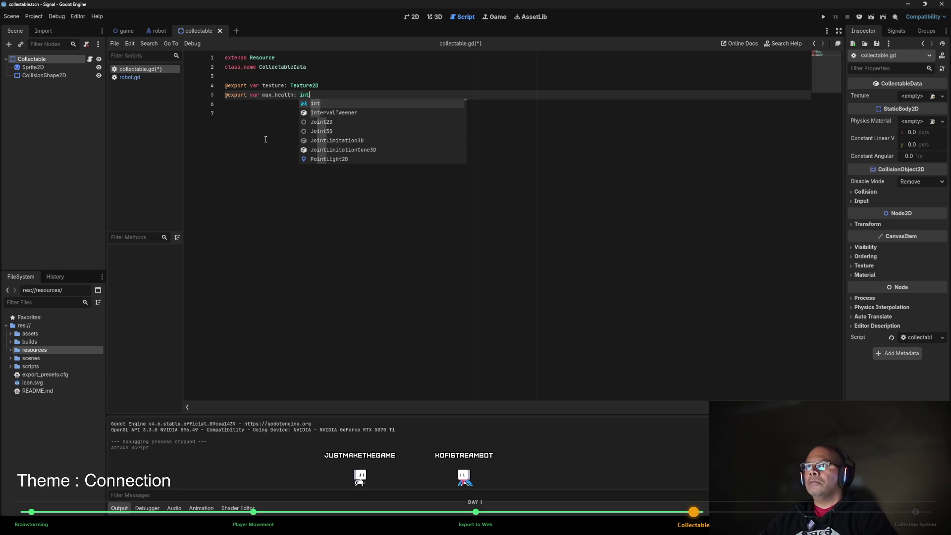
key("Return")
key("Return")
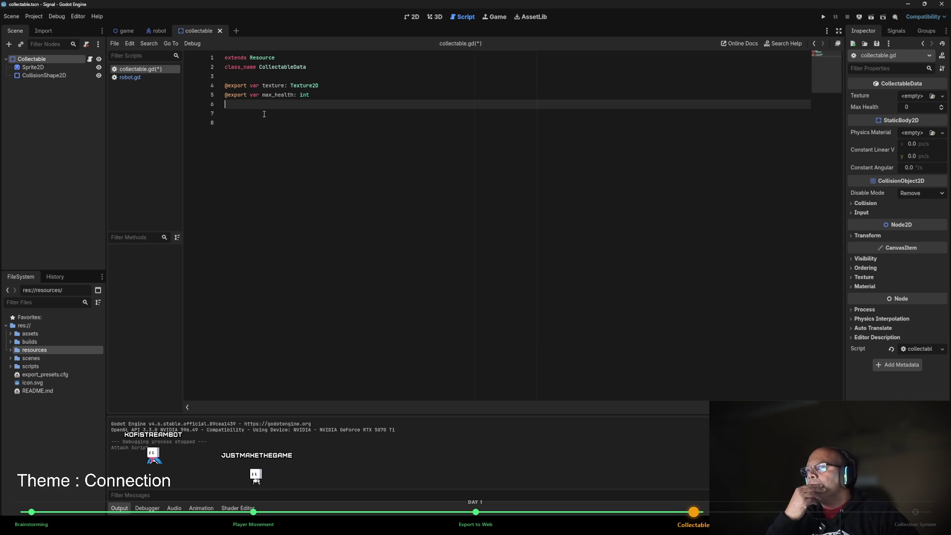
key("ctrl+s")
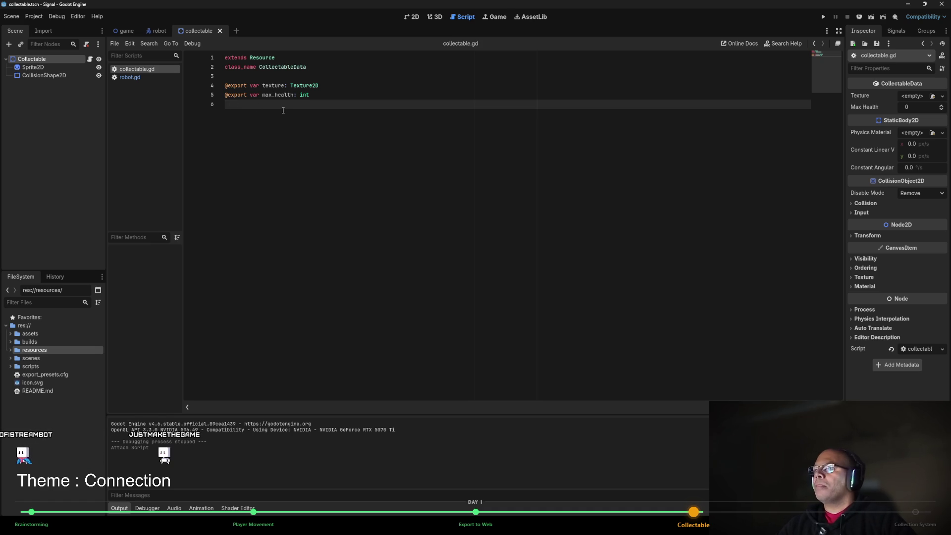
key("ctrl+s")
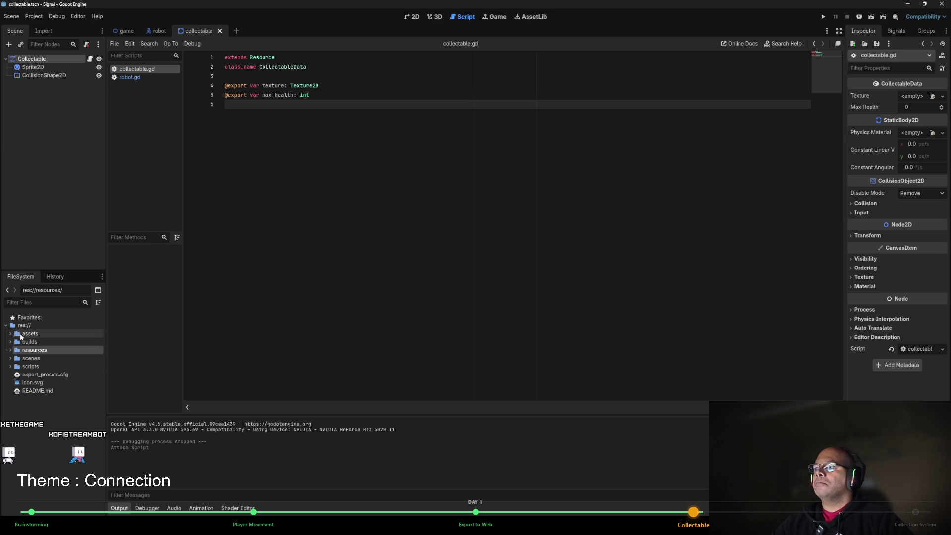
Begin creating a new folder in the project root, then cancel it.
left_click(18, 335)
left_click(19, 327)
right_click(19, 327)
mouse_move(49, 332)
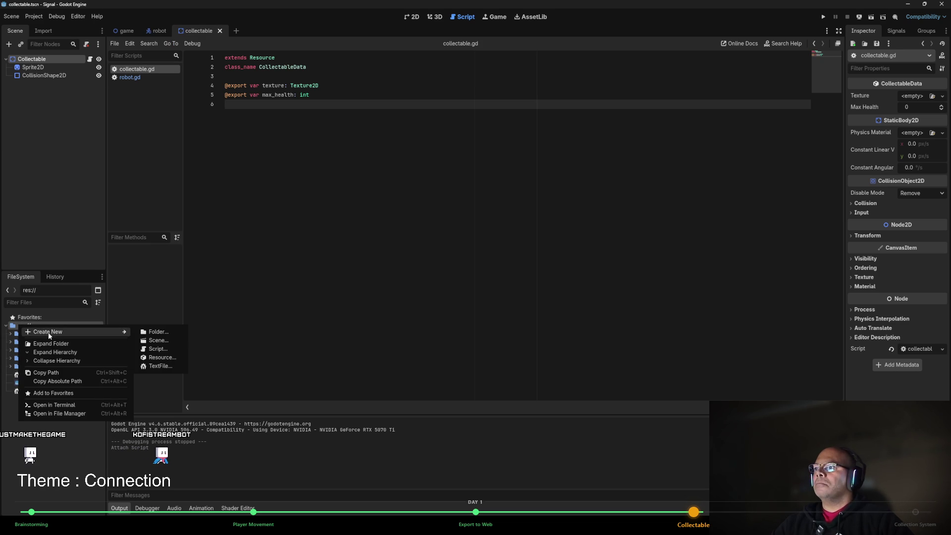
left_click(149, 333)
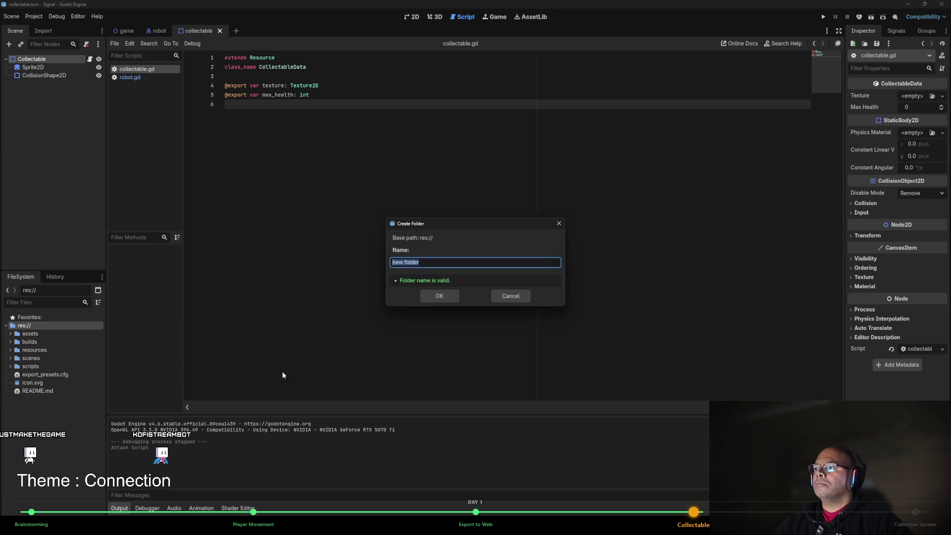
left_click(510, 296)
Expand res://resources and choose to create a new resource from its context menu.
left_click(27, 351)
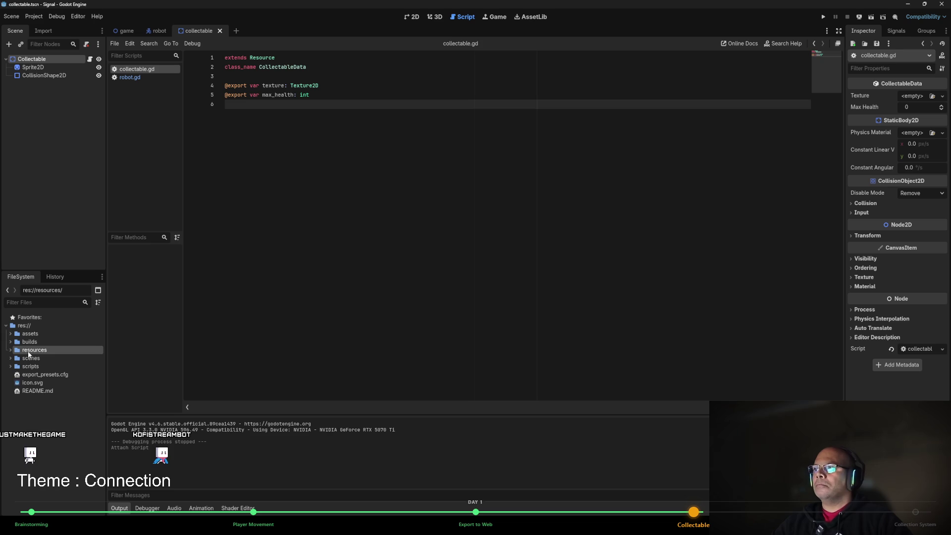
left_click(10, 350)
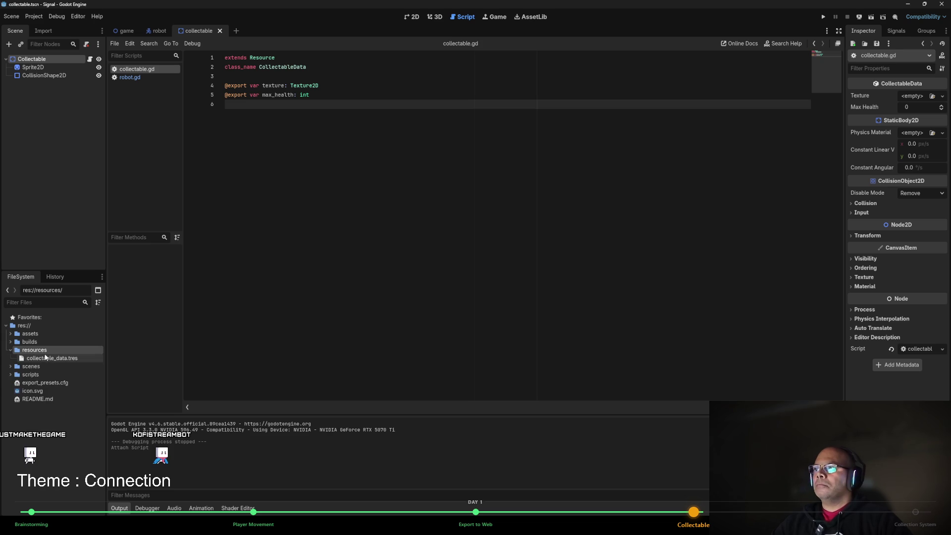
right_click(41, 351)
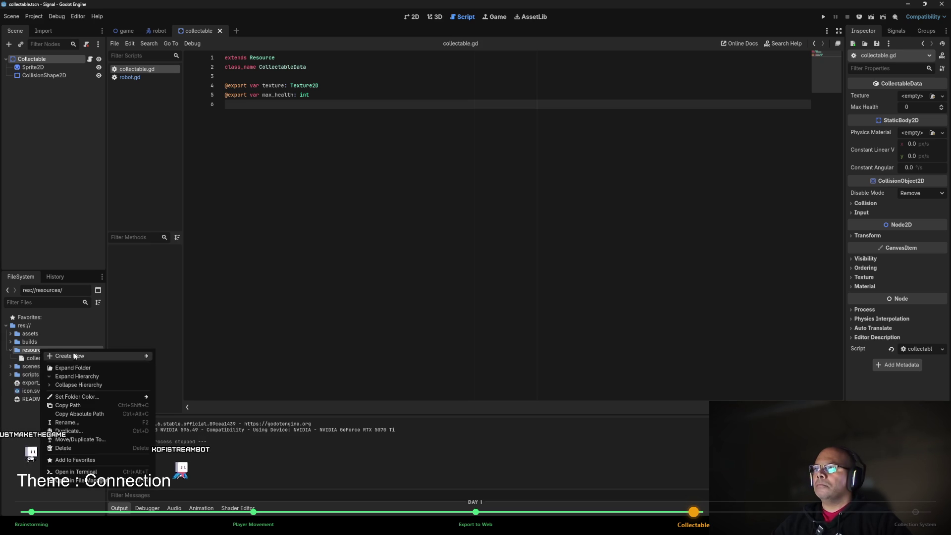
mouse_move(123, 356)
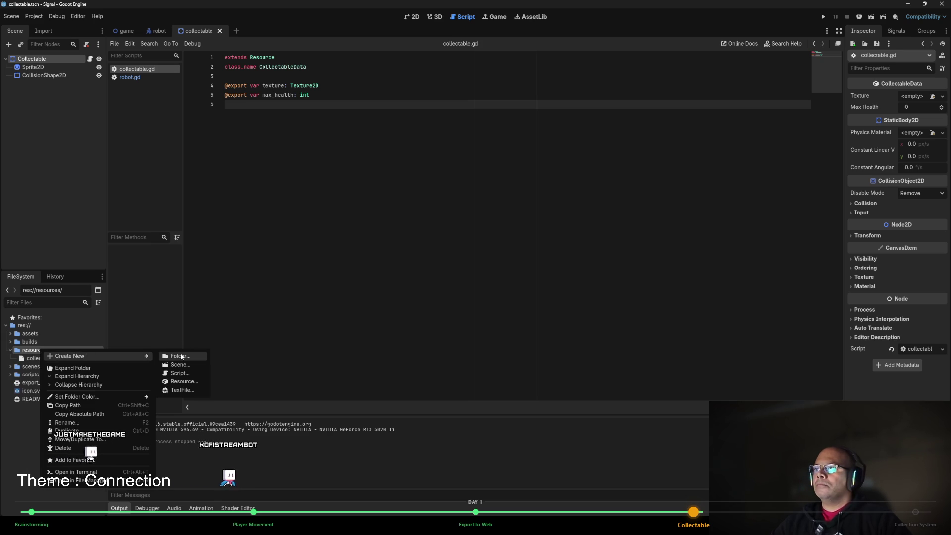
left_click(9, 432)
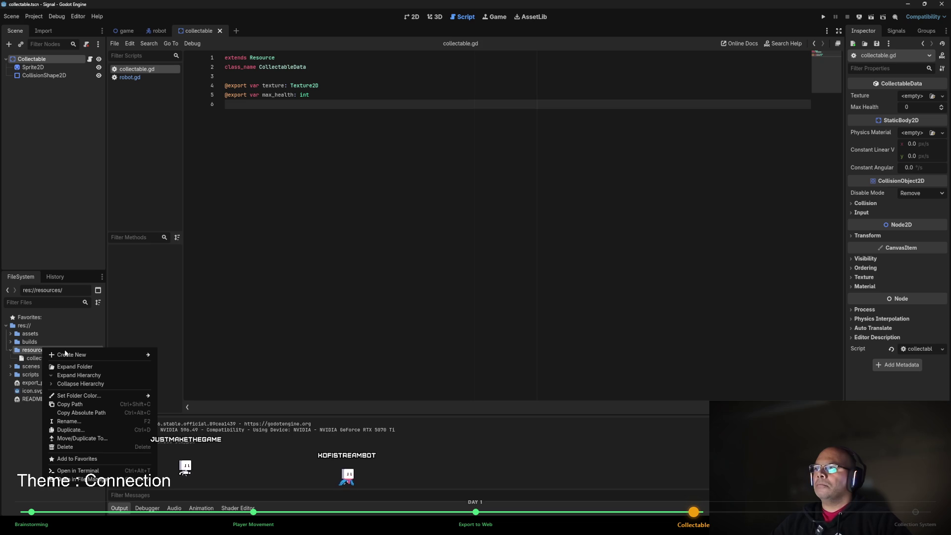
mouse_move(139, 355)
left_click(193, 382)
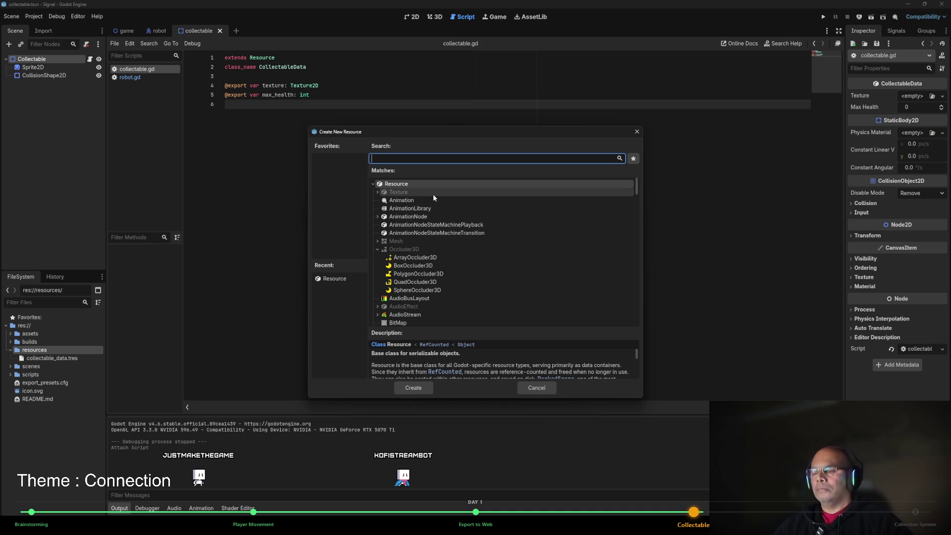
Pick CollectableData as the resource type and create a Collectables folder.
type("col")
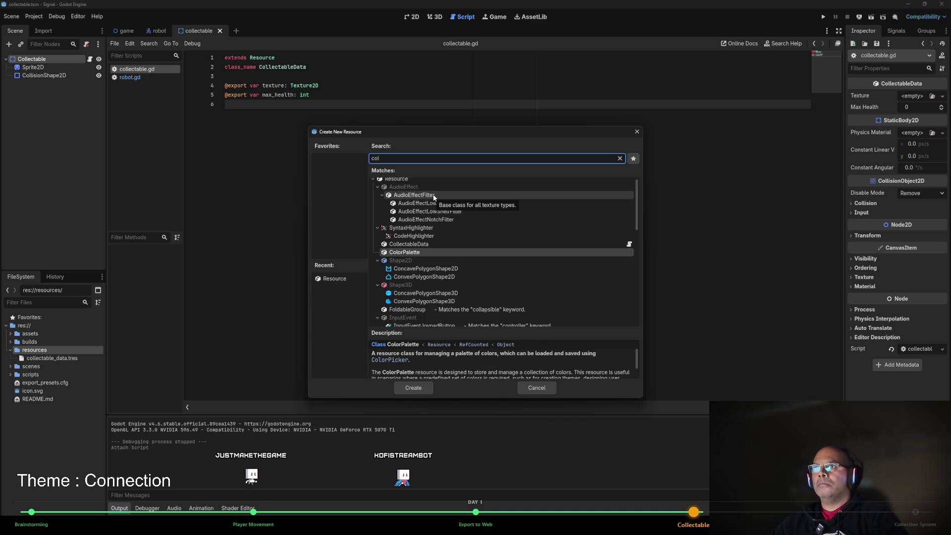
type("lect")
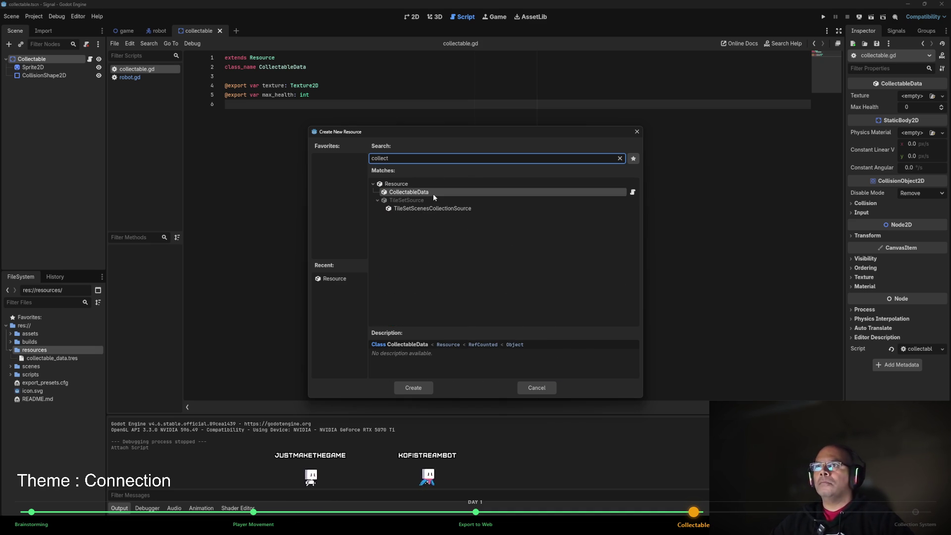
double_click(426, 193)
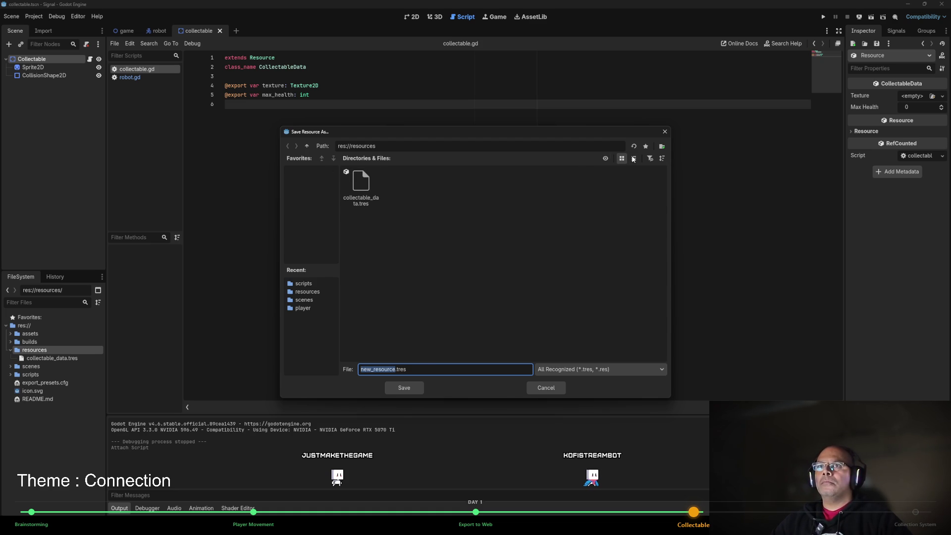
left_click(662, 147)
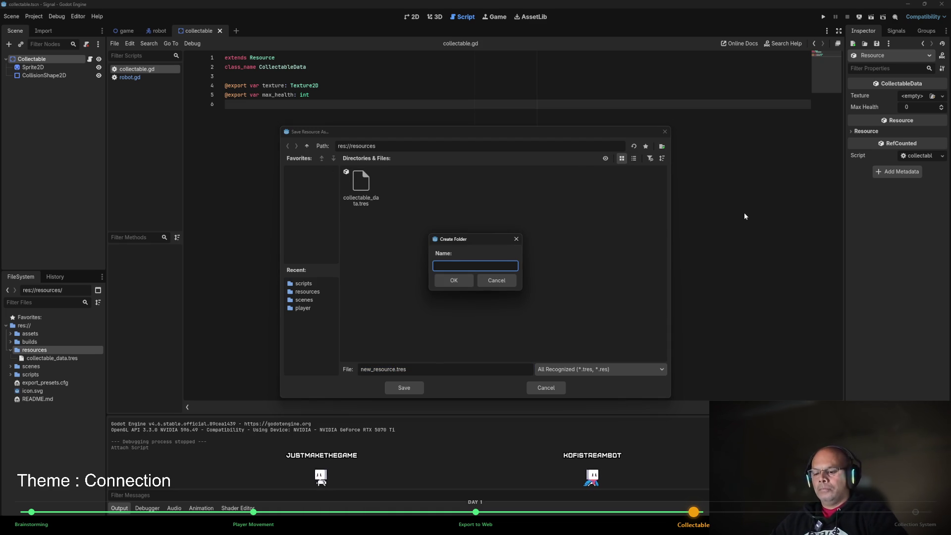
type("ollectables")
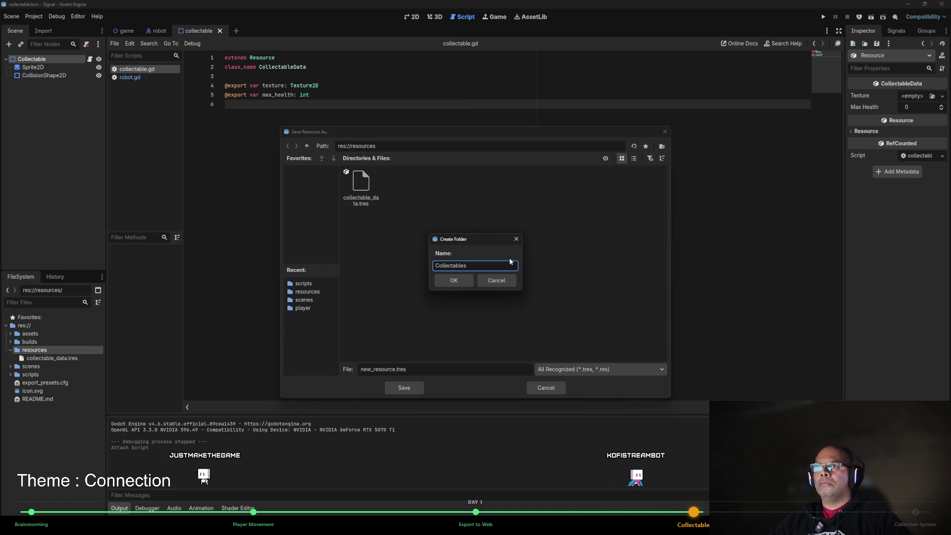
left_click(453, 280)
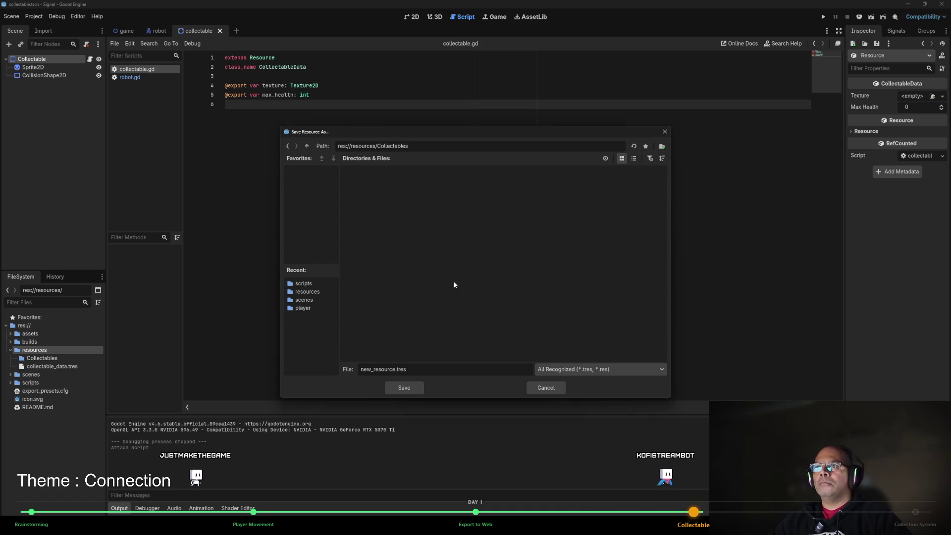
Save the resource as Gem.tres in the Collectables folder.
double_click(372, 369)
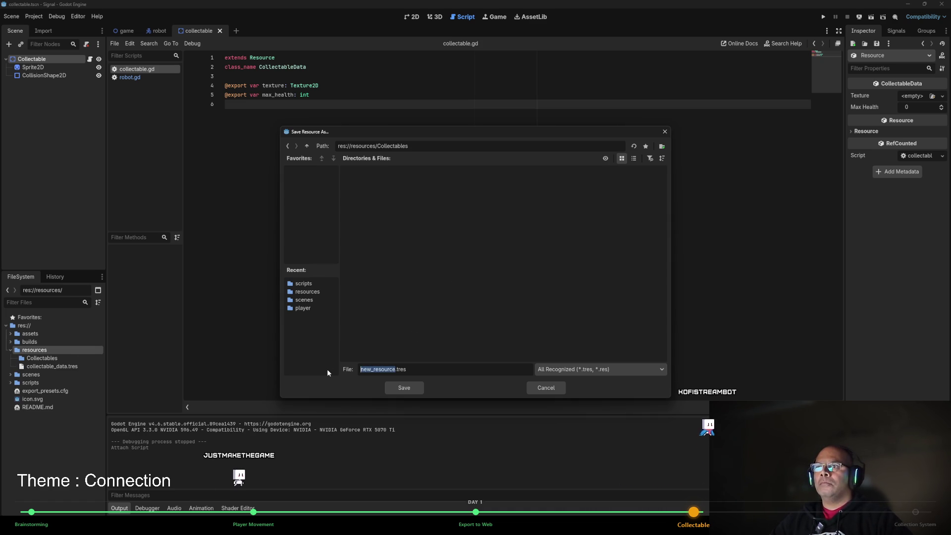
type("Ston")
key("BackSpace")
key("BackSpace")
key("BackSpace")
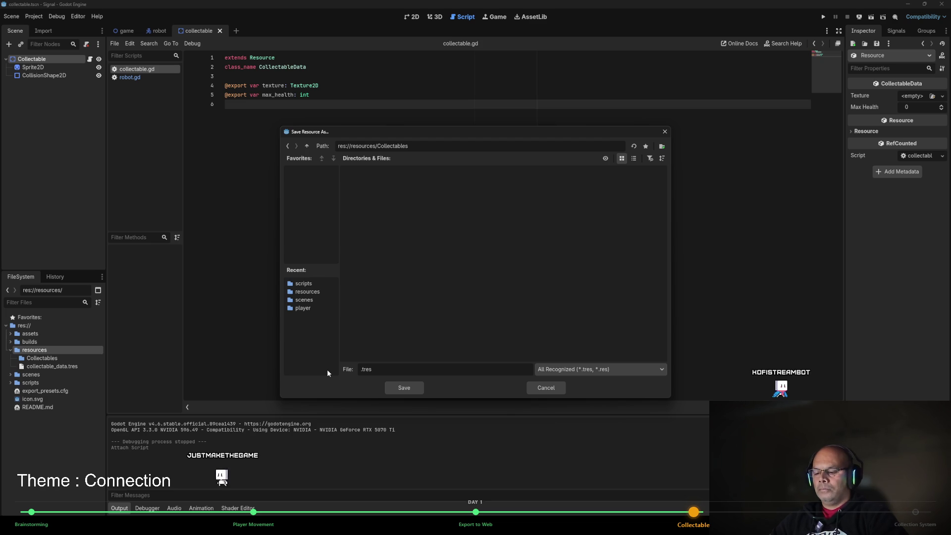
type("Gem")
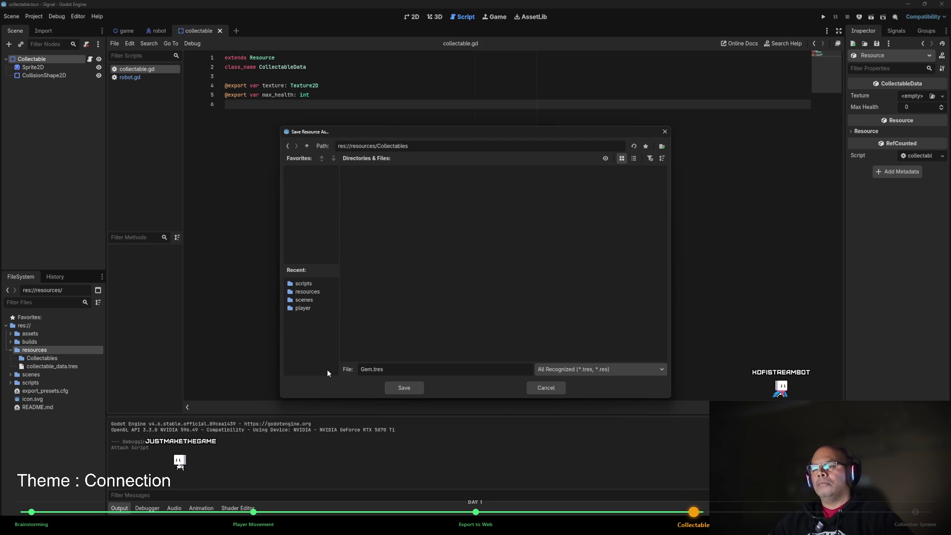
left_click(411, 388)
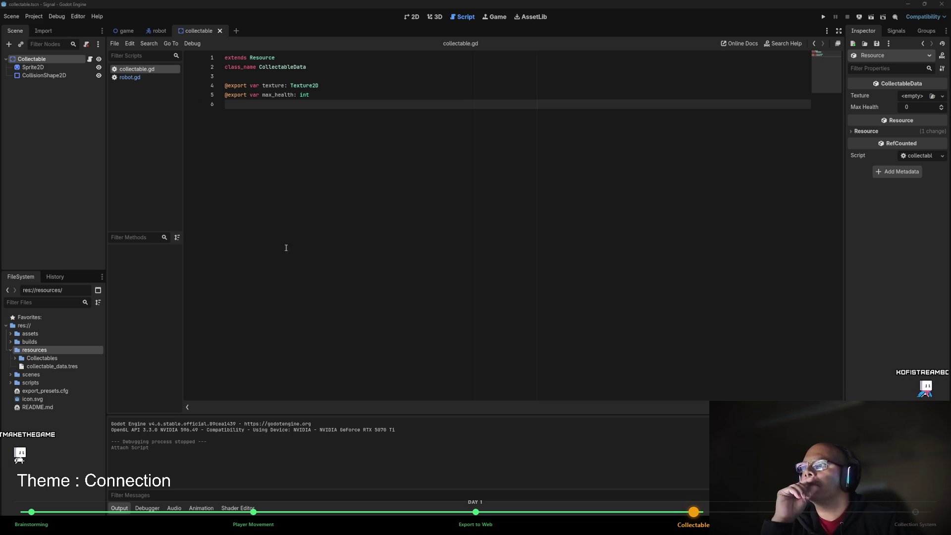
Open Gem.tres from resources/Collectables and close the collectable scene.
left_click(15, 358)
left_click(40, 366)
double_click(40, 366)
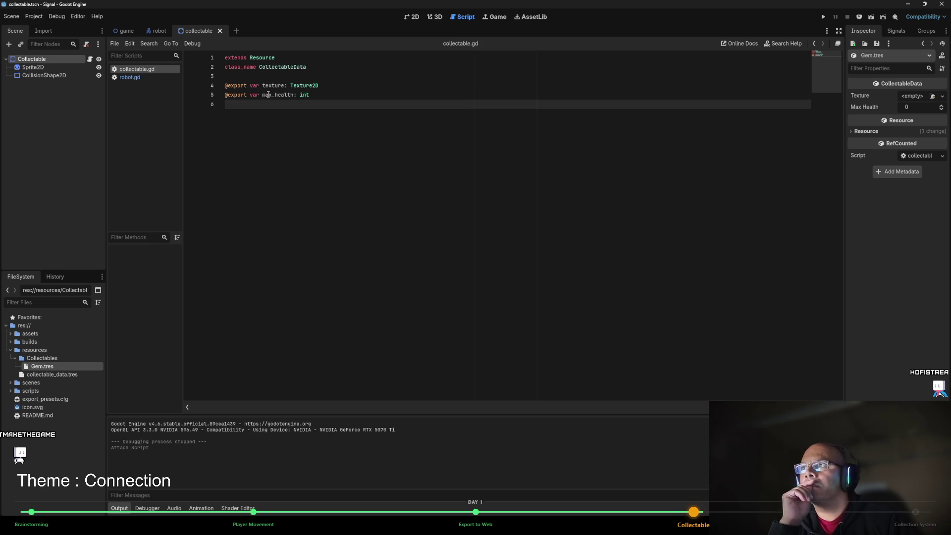
left_click(221, 31)
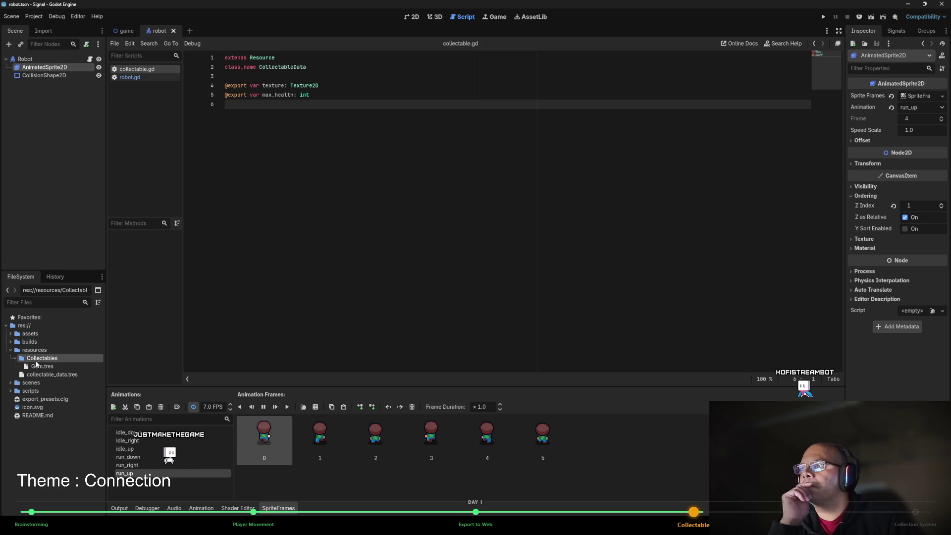
left_click(35, 366)
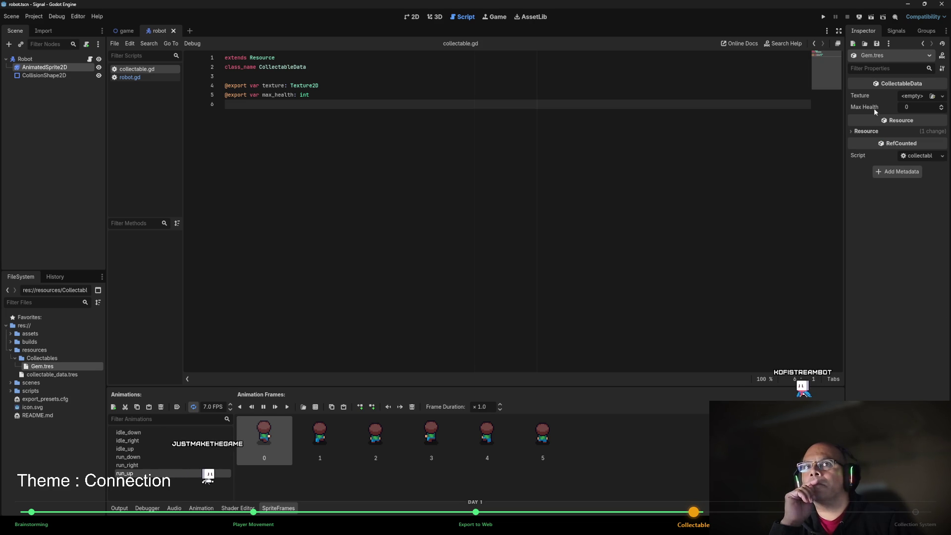
Open the Texture property's menu, dismiss the image picker, and list new texture types.
left_click(942, 97)
left_click(942, 97)
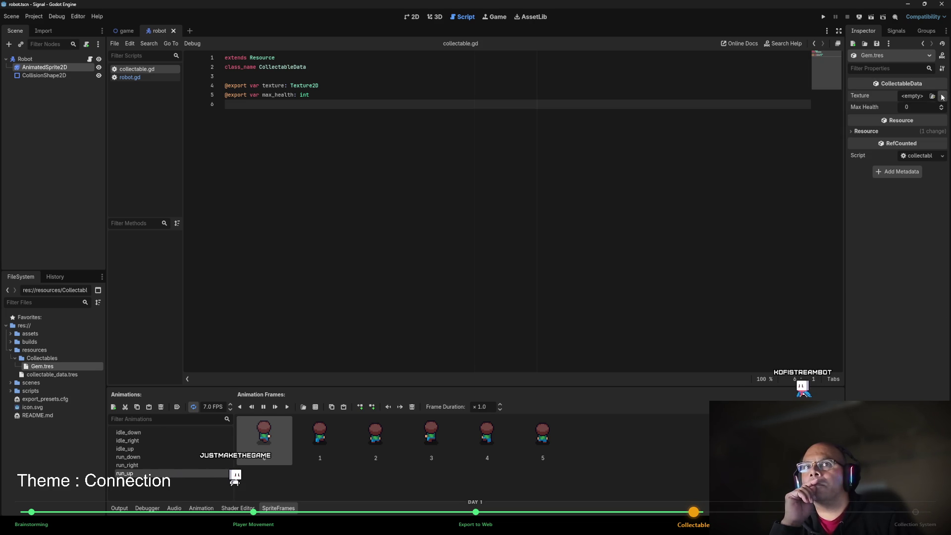
left_click(933, 96)
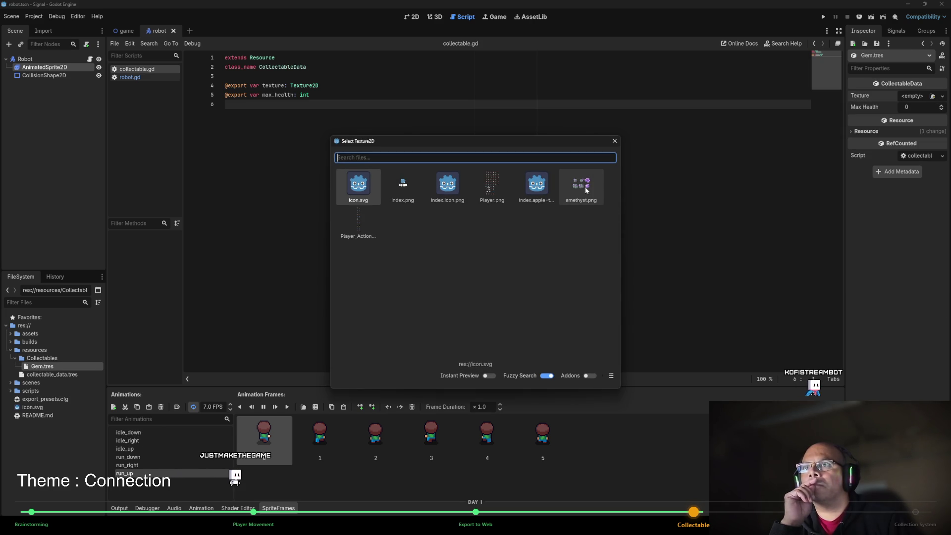
left_click(614, 141)
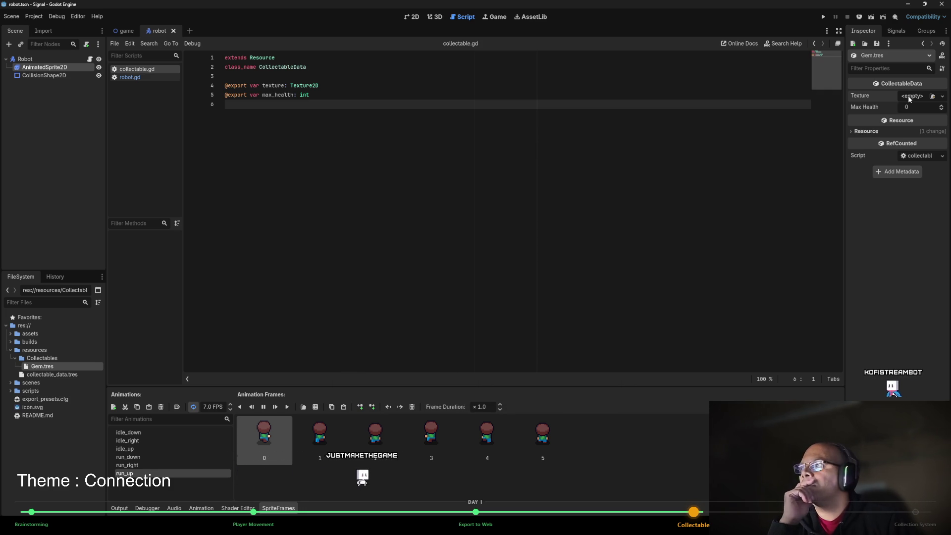
left_click(942, 96)
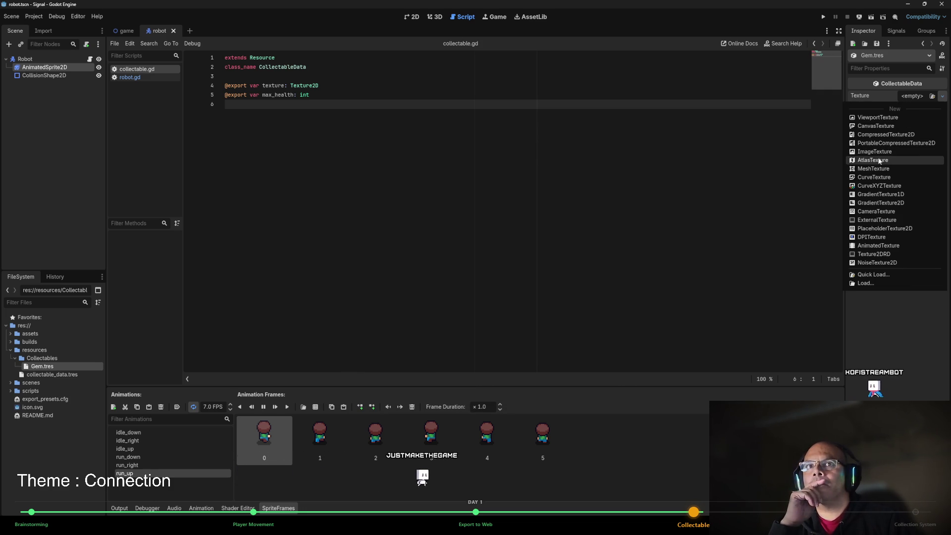
Make Gem's Texture a new AtlasTexture using amethyst.png from assets/images/collectables as its atlas.
left_click(877, 158)
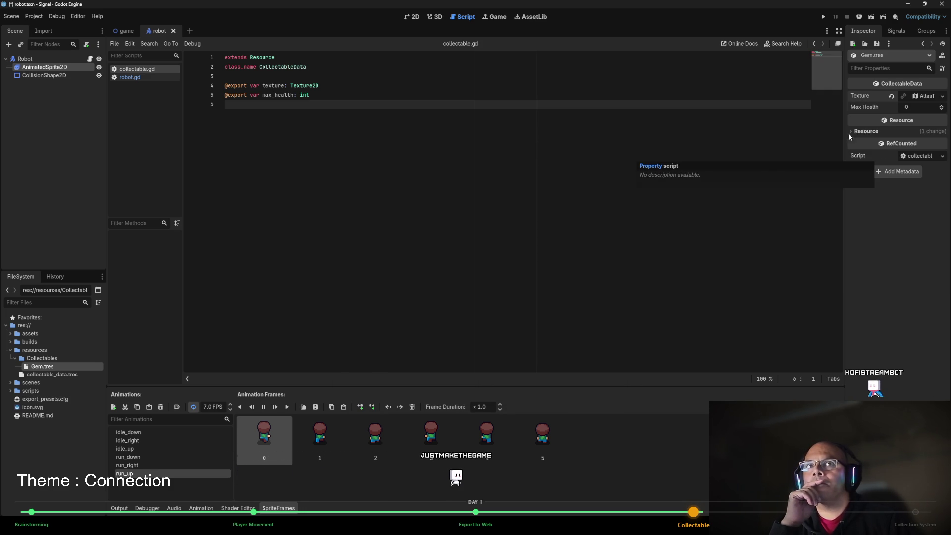
left_click(924, 96)
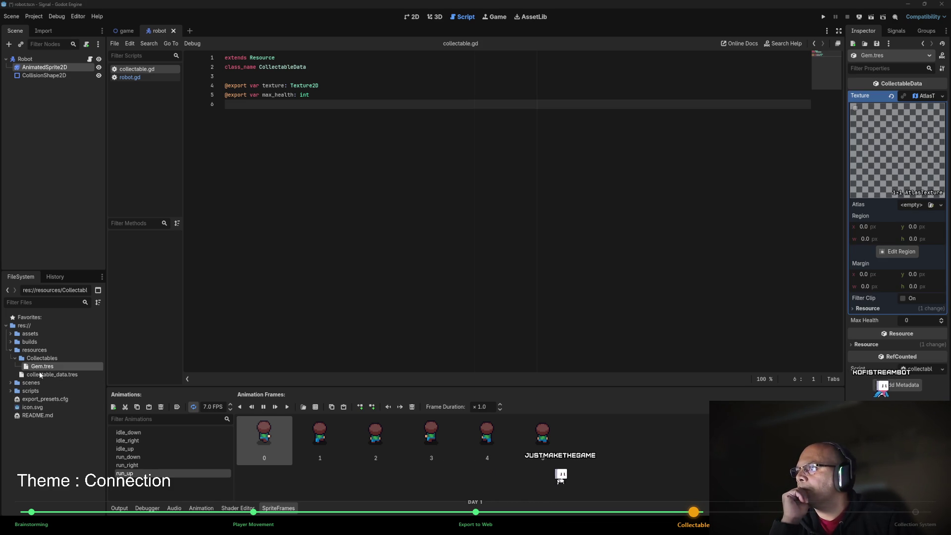
left_click(10, 333)
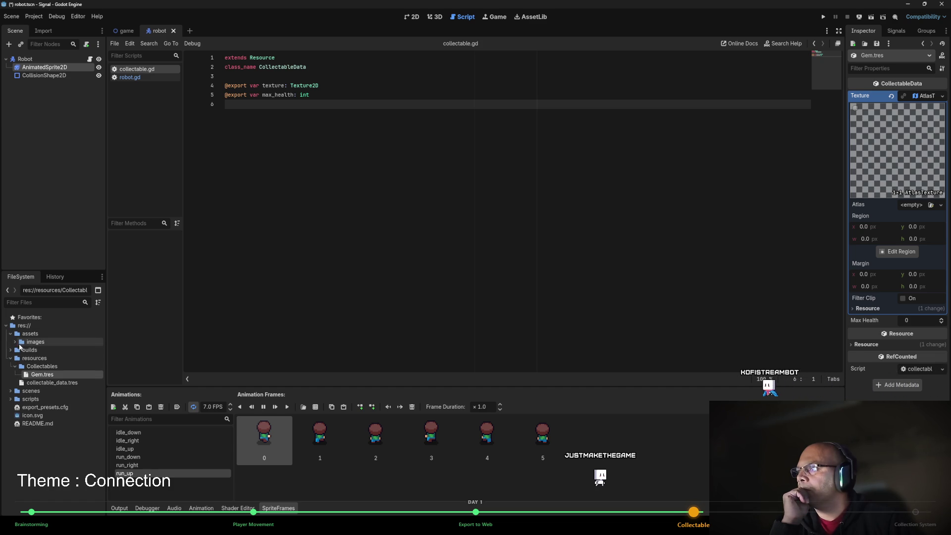
left_click(16, 342)
mouse_move(49, 358)
left_mouse_down()
mouse_move(333, 350)
mouse_move(941, 159)
left_mouse_up()
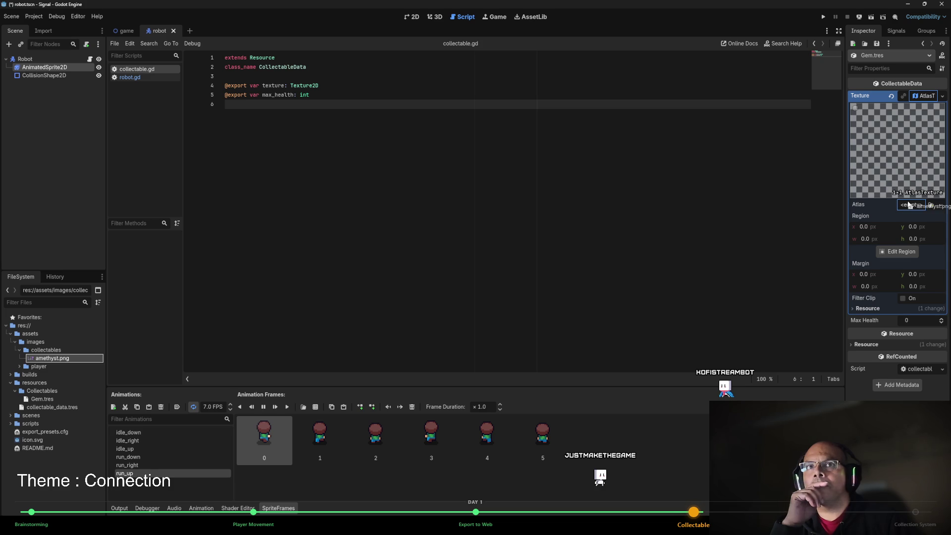
left_click_drag(909, 204, 910, 205)
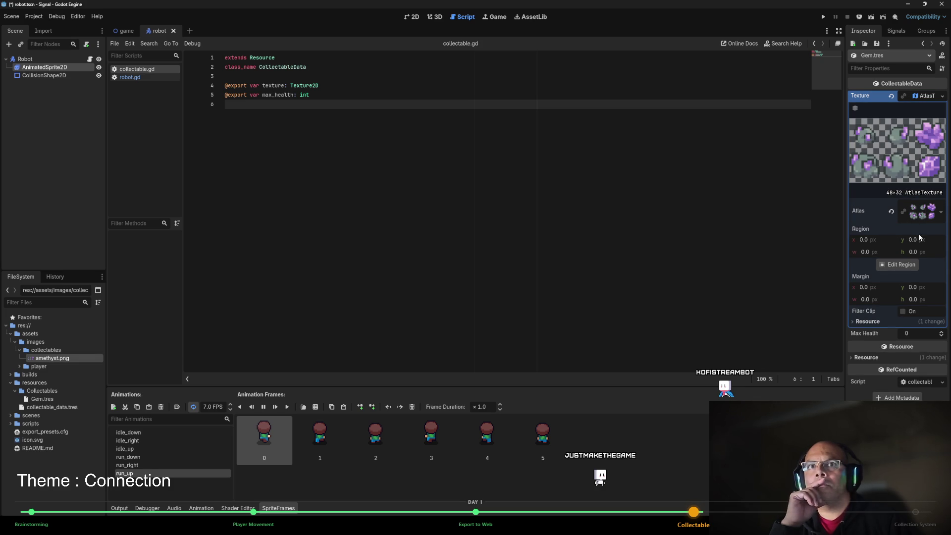
left_click(904, 265)
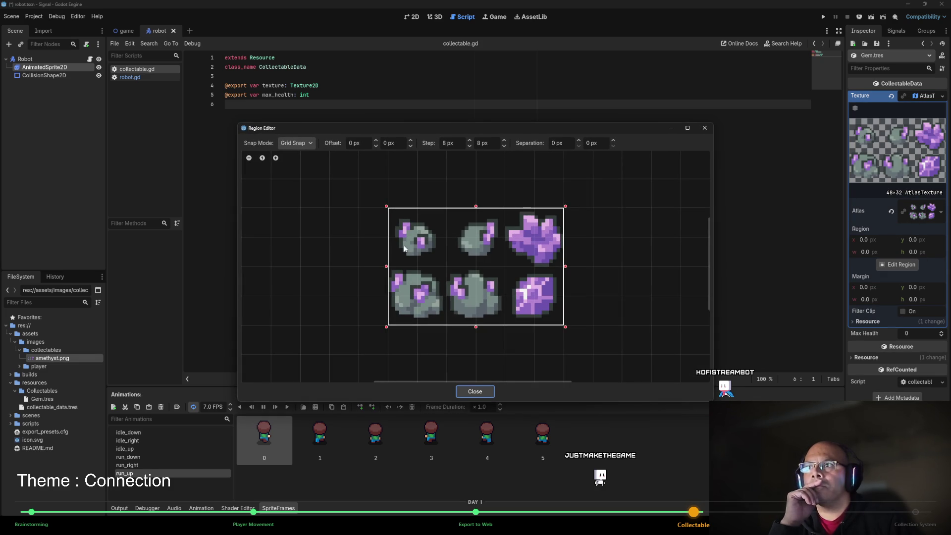
Set the atlas region to a 16×16 box at 16,16 around the rock gem and close the editor.
left_click_drag(385, 270, 444, 270)
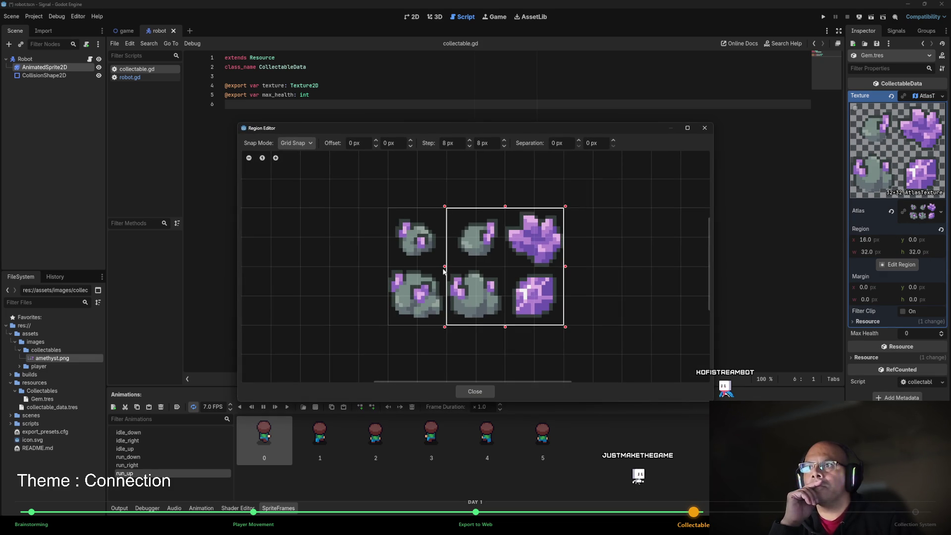
left_click_drag(570, 271, 512, 276)
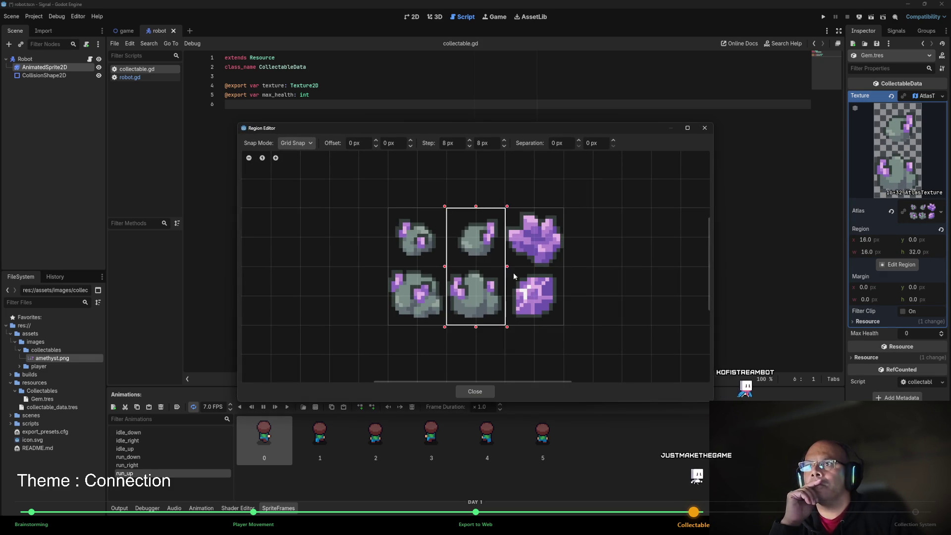
left_click_drag(476, 214, 476, 267)
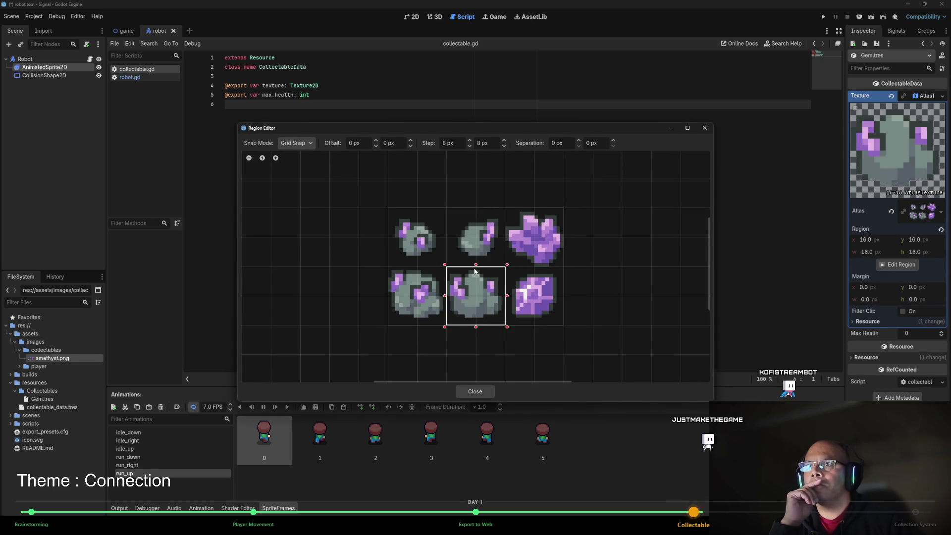
left_click(475, 392)
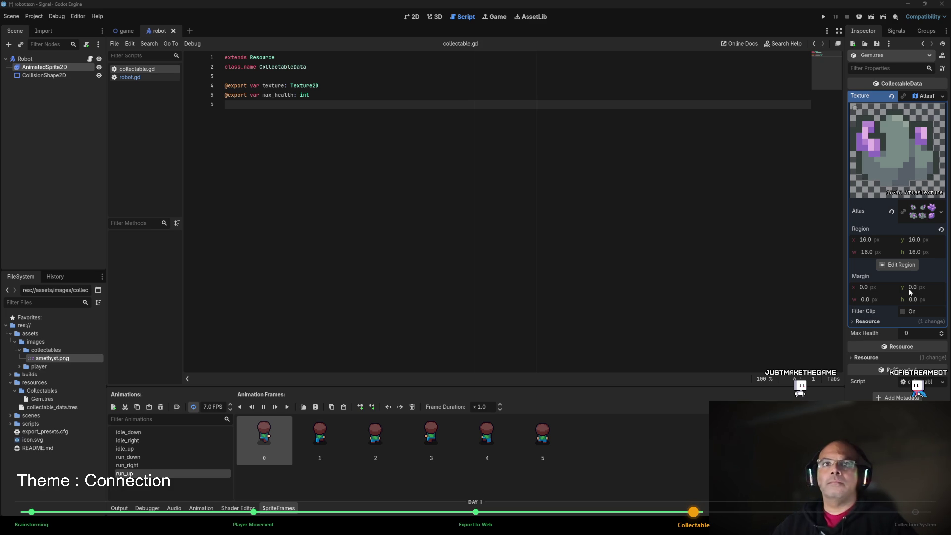
Enter 3 for Gem's Max Health and save the resource.
left_click(911, 335)
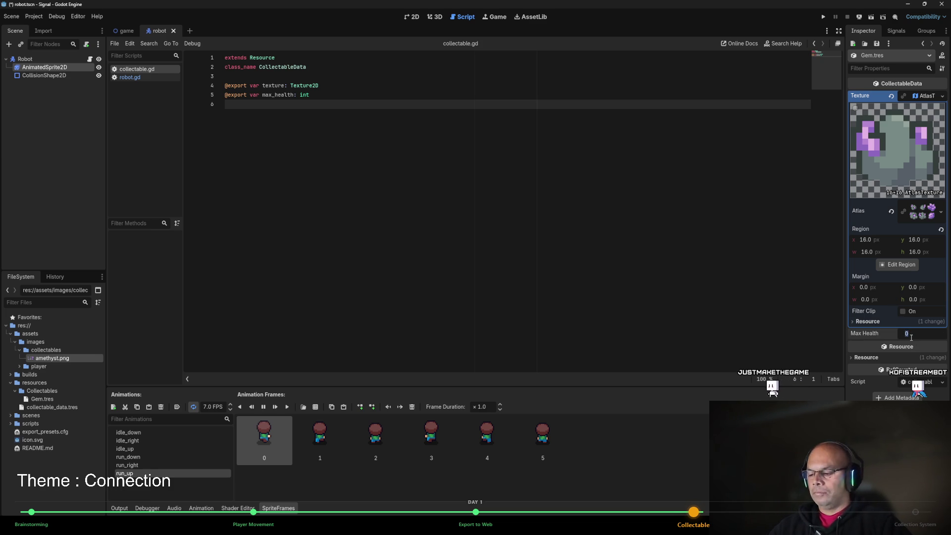
type("3")
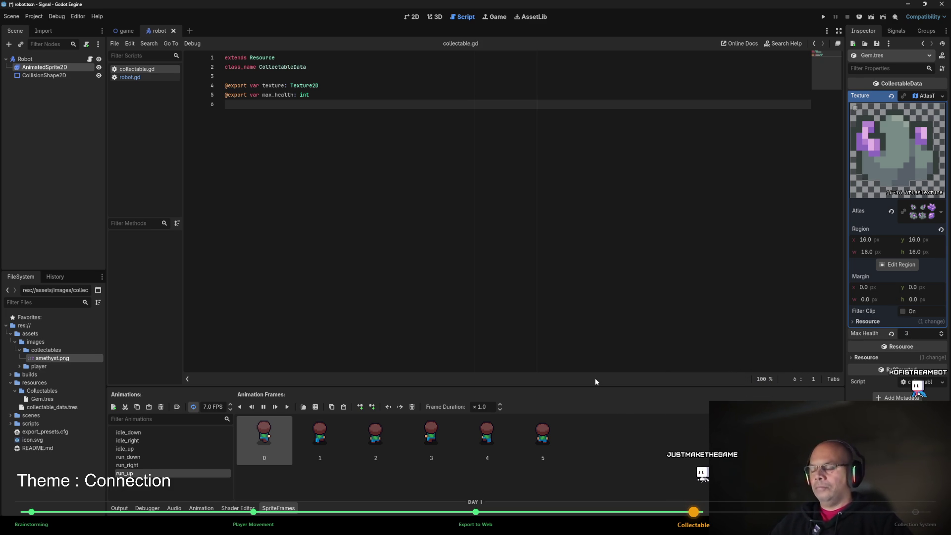
key("ctrl+s")
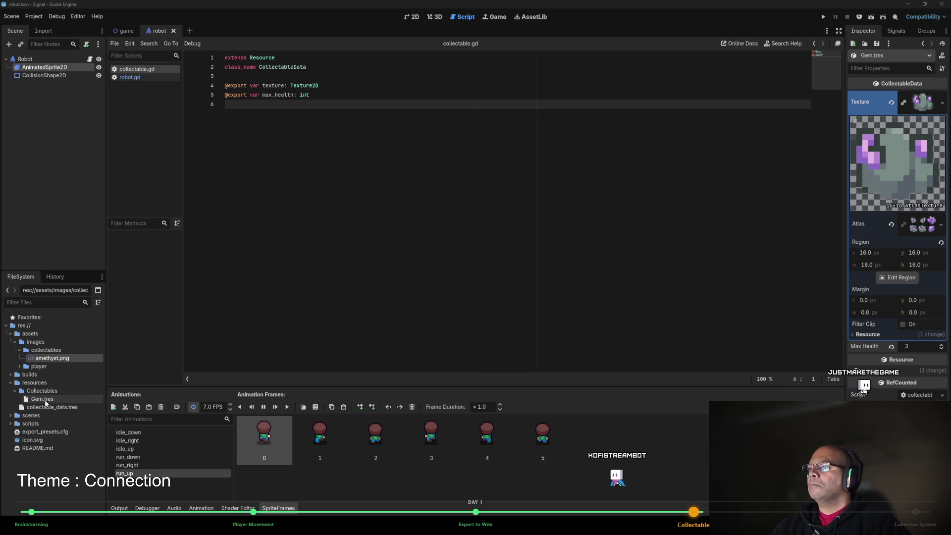
left_click(10, 333)
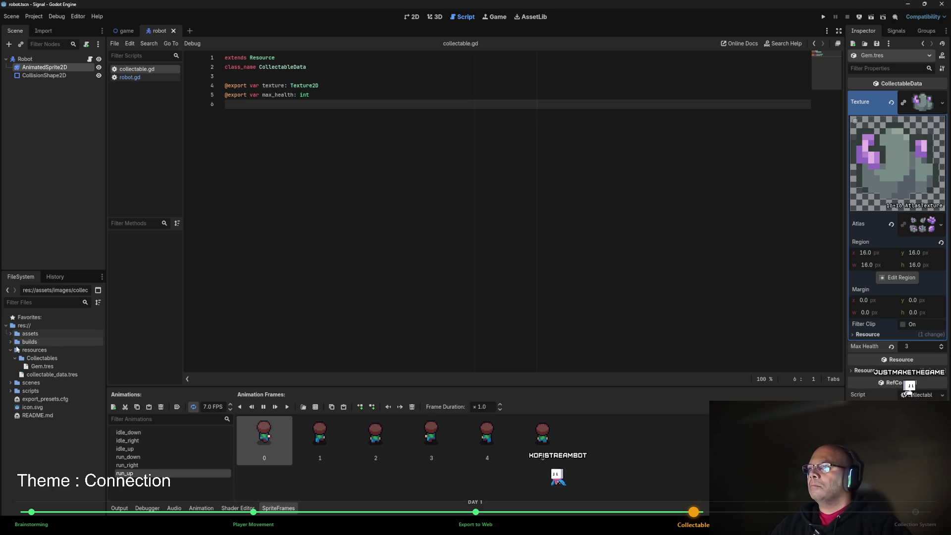
Open collectable.tscn from the scenes folder, then close its tab again.
left_click(11, 382)
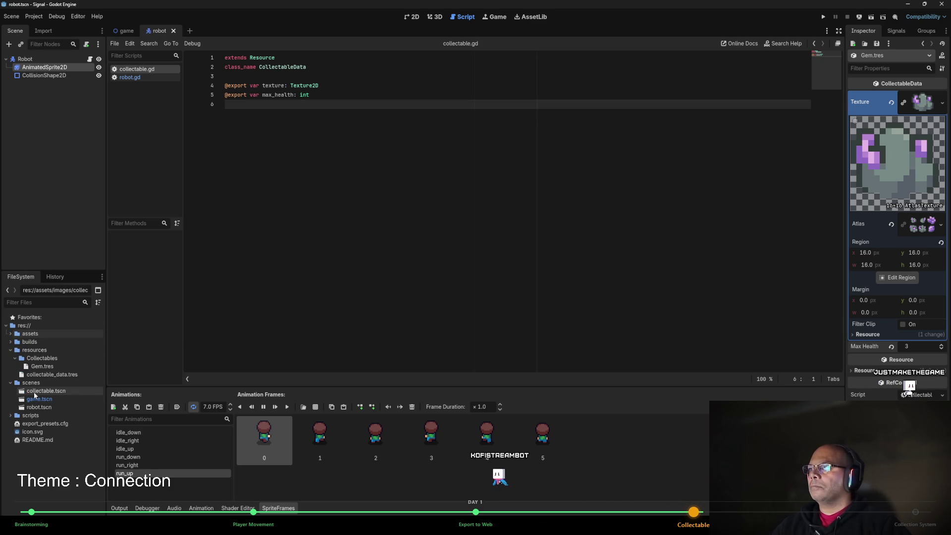
double_click(35, 391)
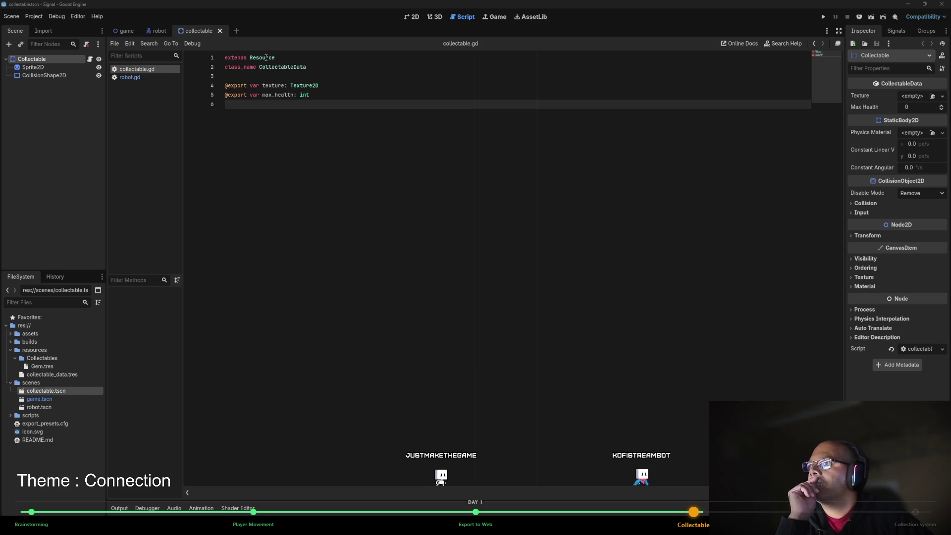
left_click(271, 86)
Close the collectable and robot scene tabs and show the game scene in the 2D view.
left_click(280, 94)
key("ctrl+shift+w")
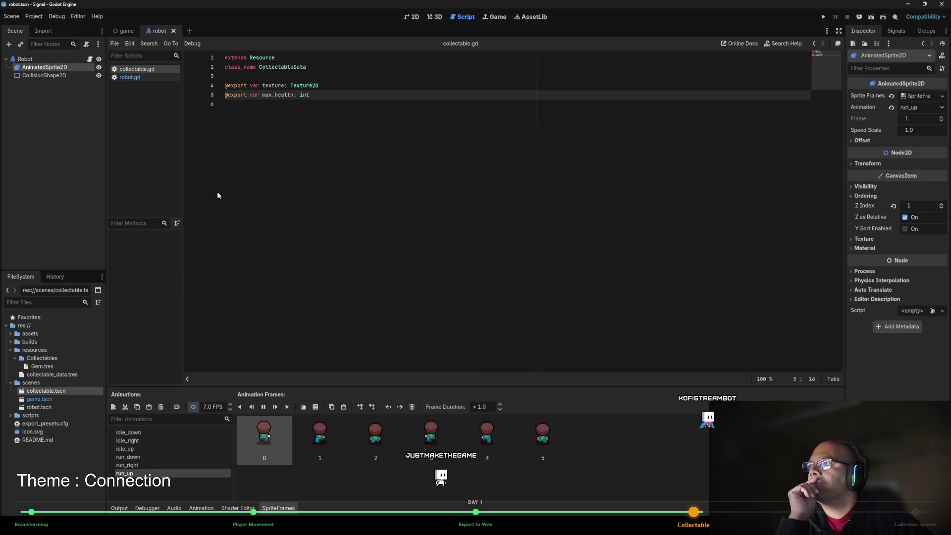
left_click(37, 75)
left_click(36, 68)
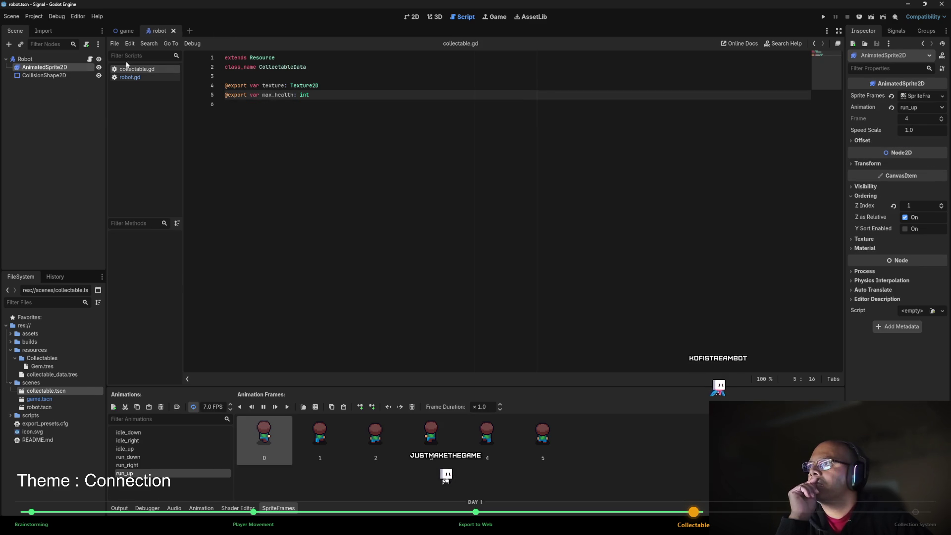
left_click(173, 31)
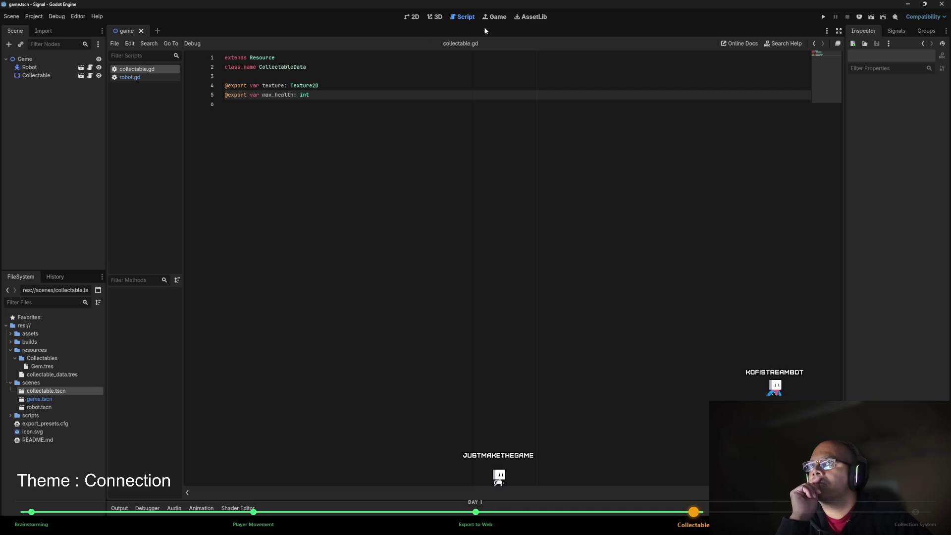
left_click(407, 17)
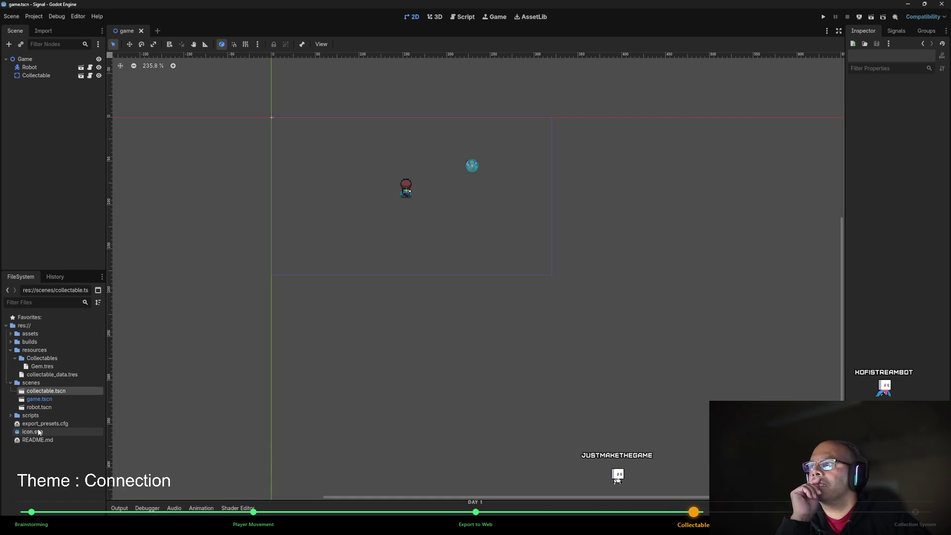
Reopen collectable.tscn, open the Collectable node's script and select the Collectable root node.
double_click(45, 390)
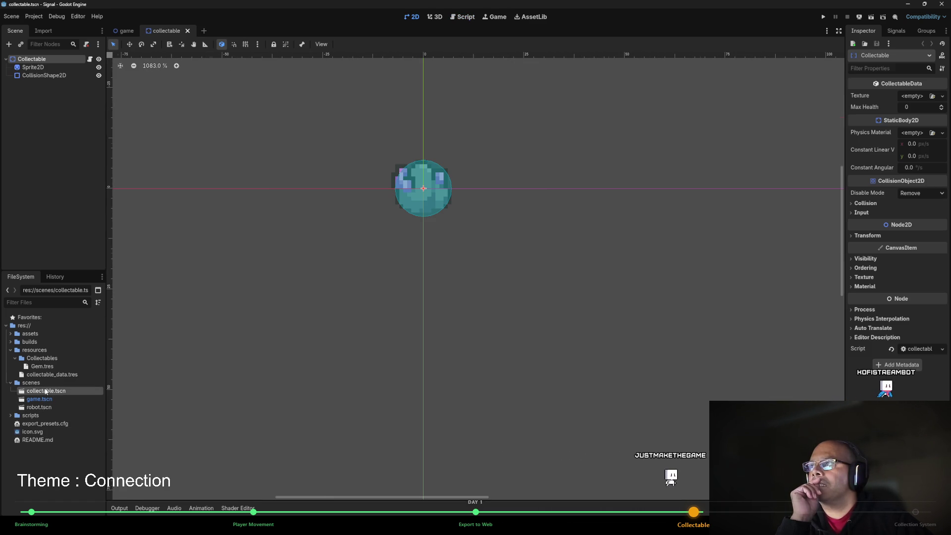
left_click(89, 135)
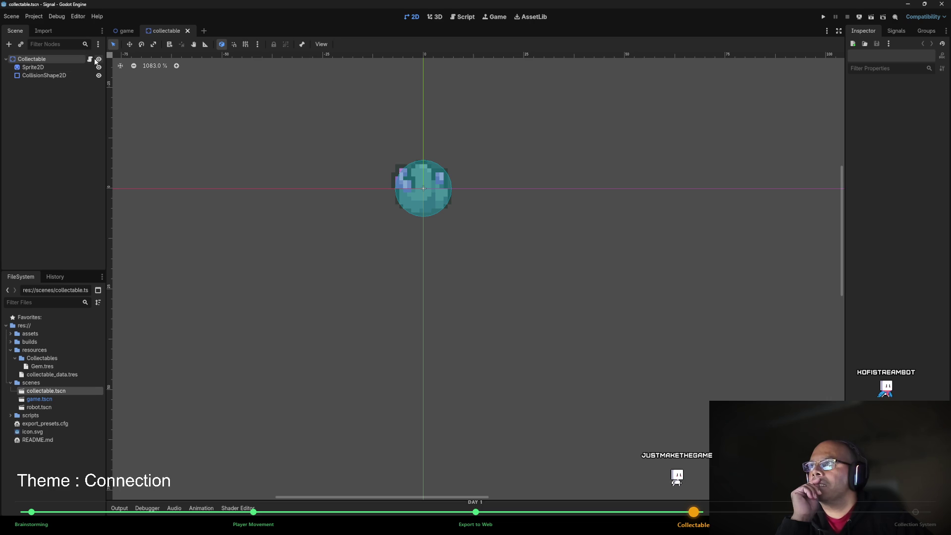
left_click(90, 59)
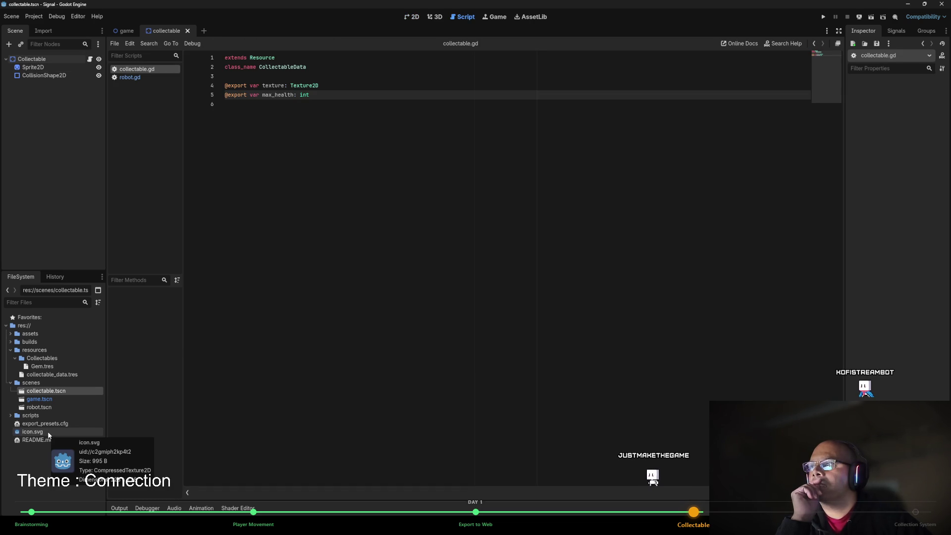
left_click(10, 350)
left_click(10, 350)
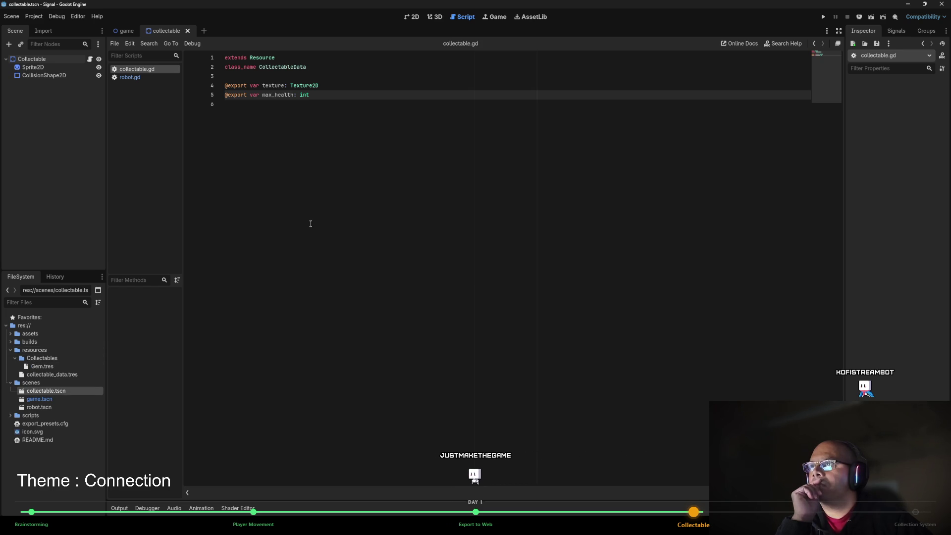
left_click(26, 60)
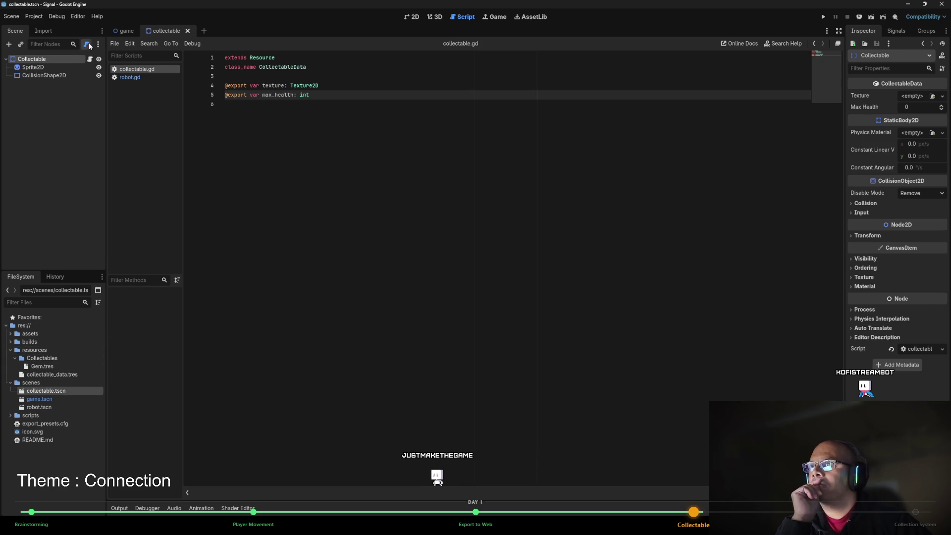
Detach the script from the Collectable node and rename class_name CollectableData to ItemData.
left_click(86, 44)
left_click(333, 204)
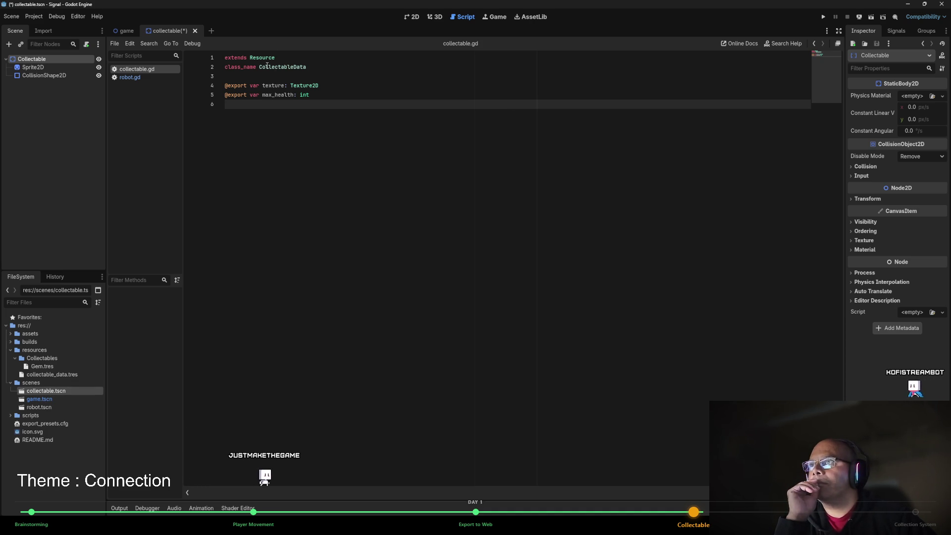
left_click_drag(296, 67, 263, 68)
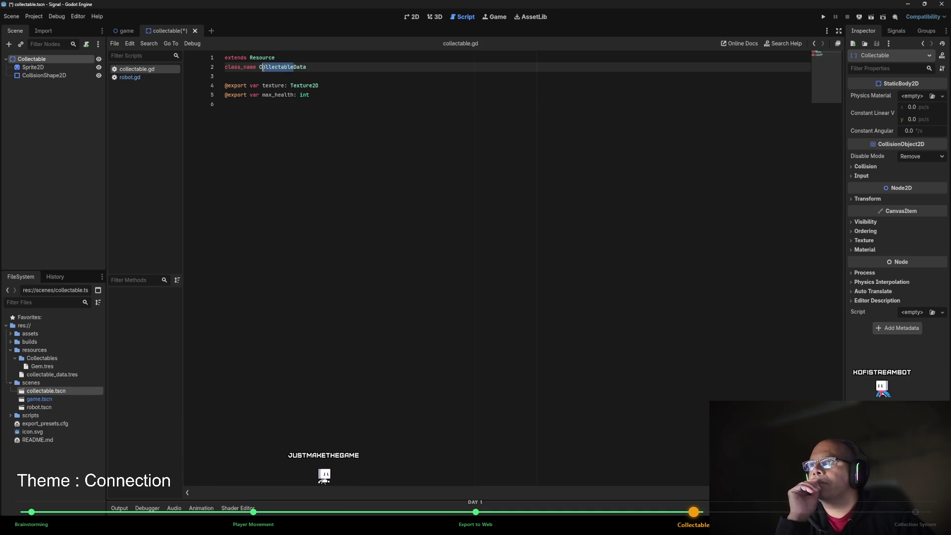
type("Item")
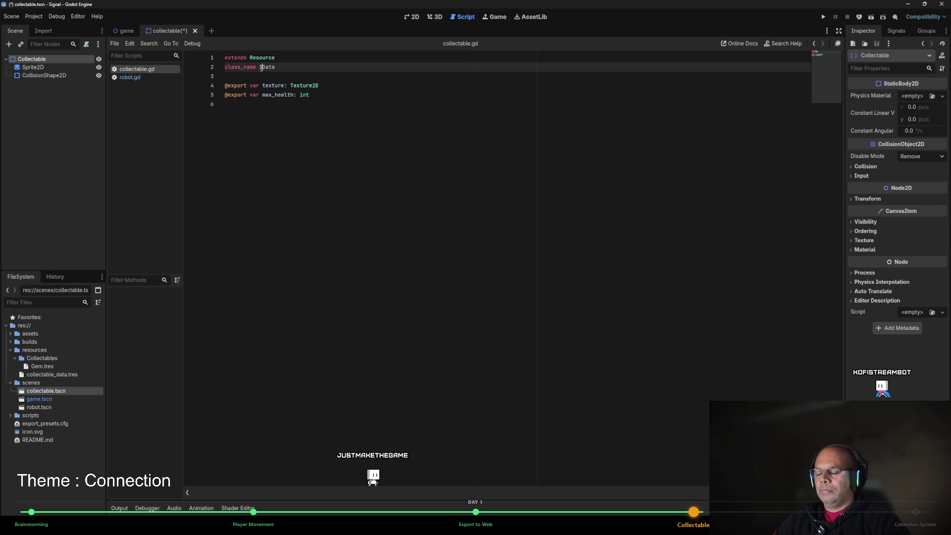
left_click(284, 95)
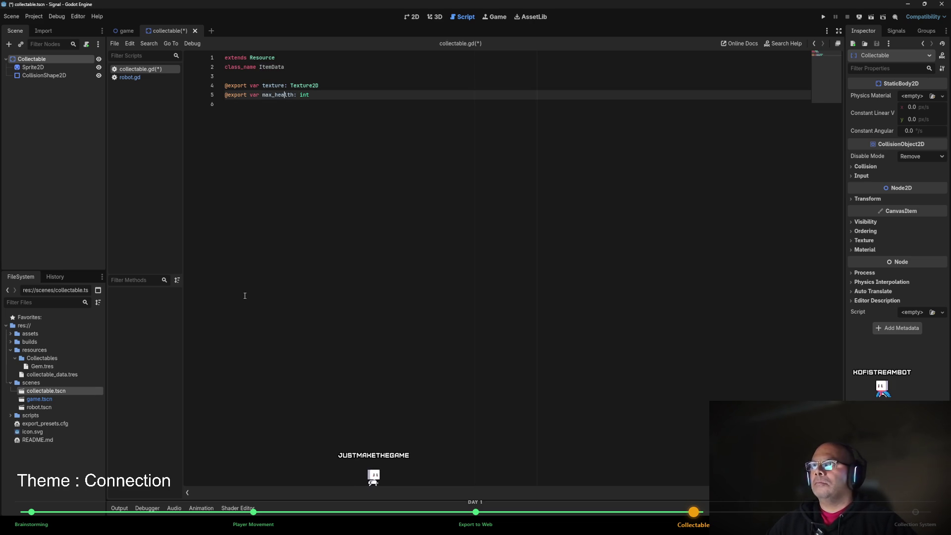
Inspect the collectable_data.tres resource and its general properties.
left_click(50, 376)
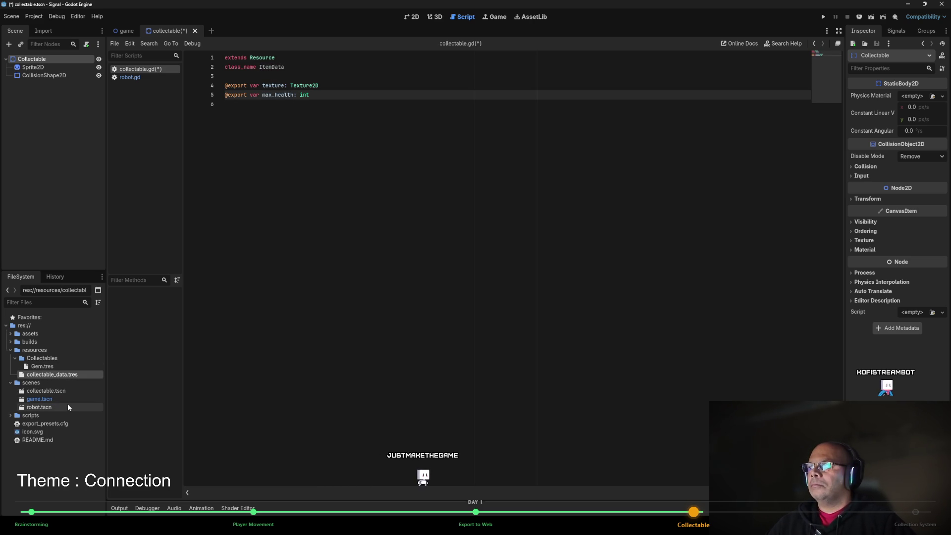
left_click(308, 324)
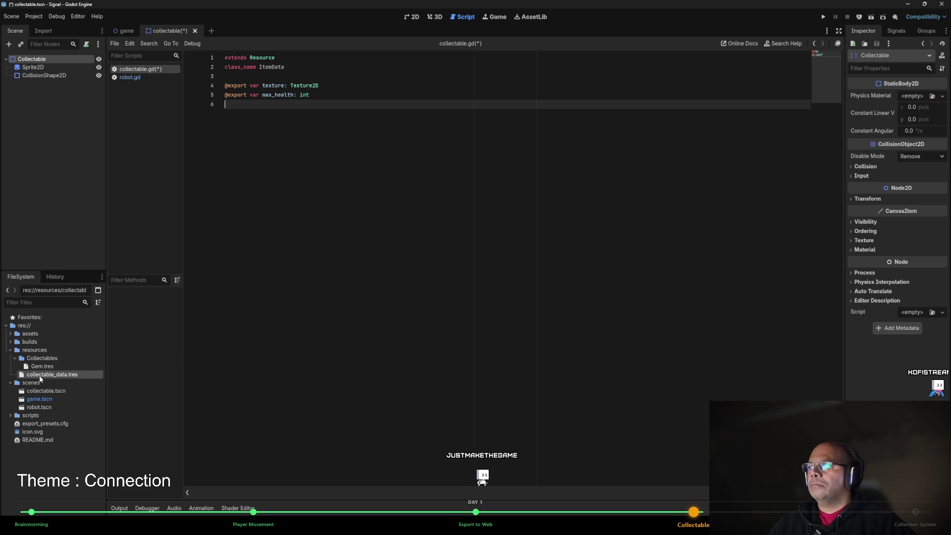
double_click(59, 374)
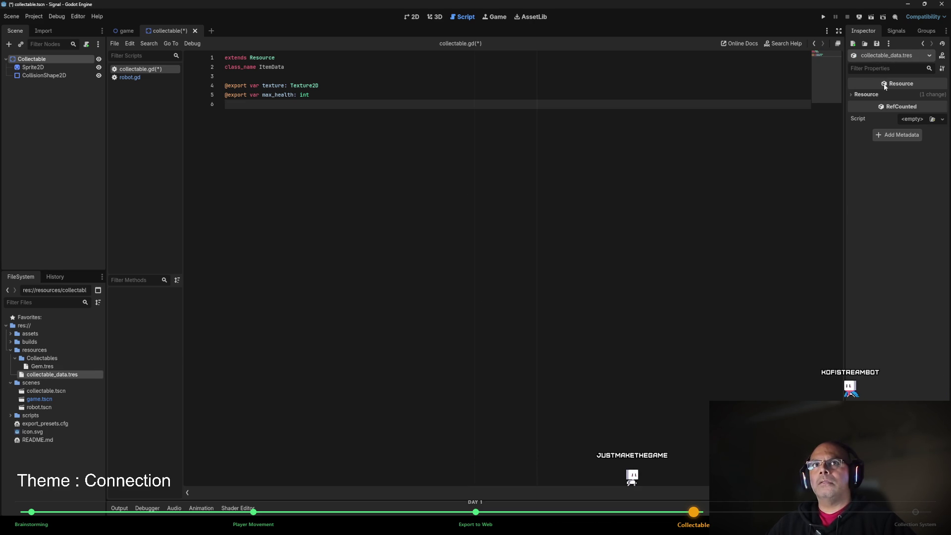
left_click(850, 96)
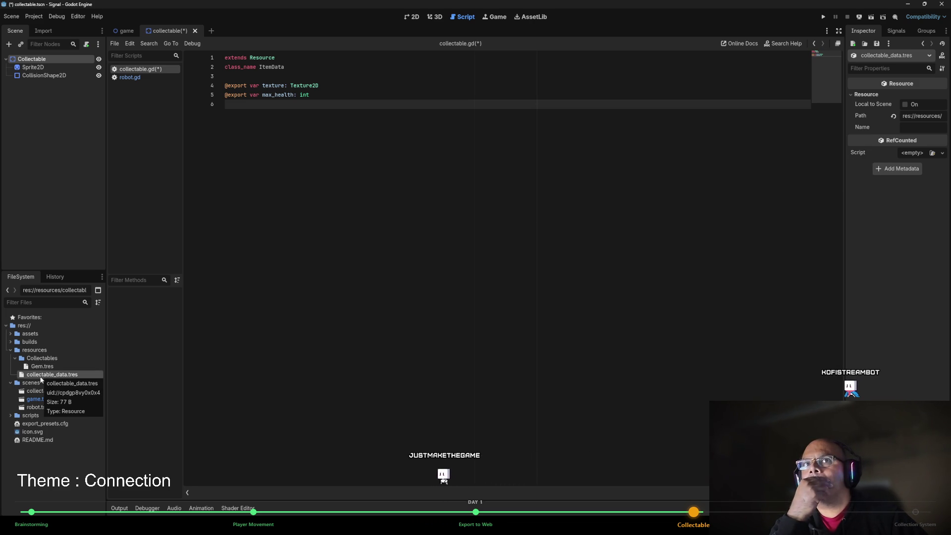
right_click(46, 376)
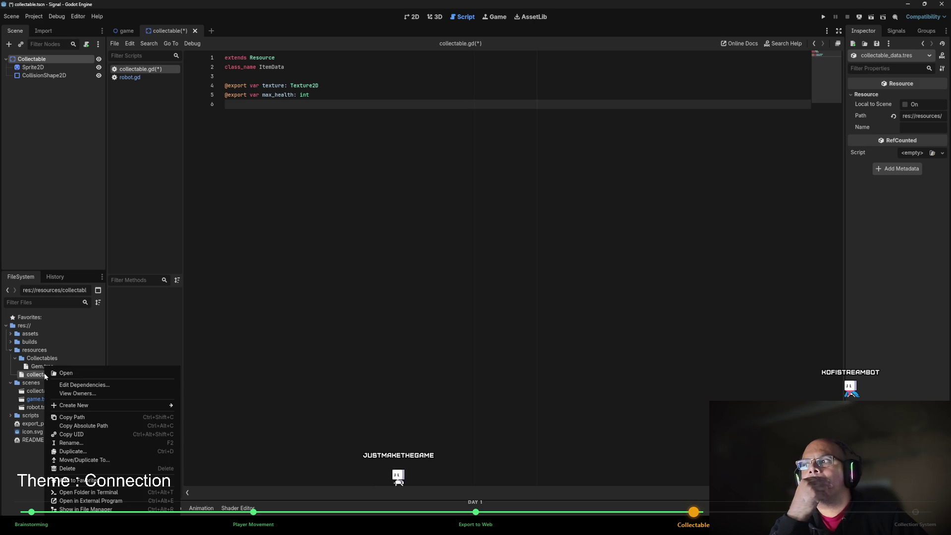
left_click(275, 407)
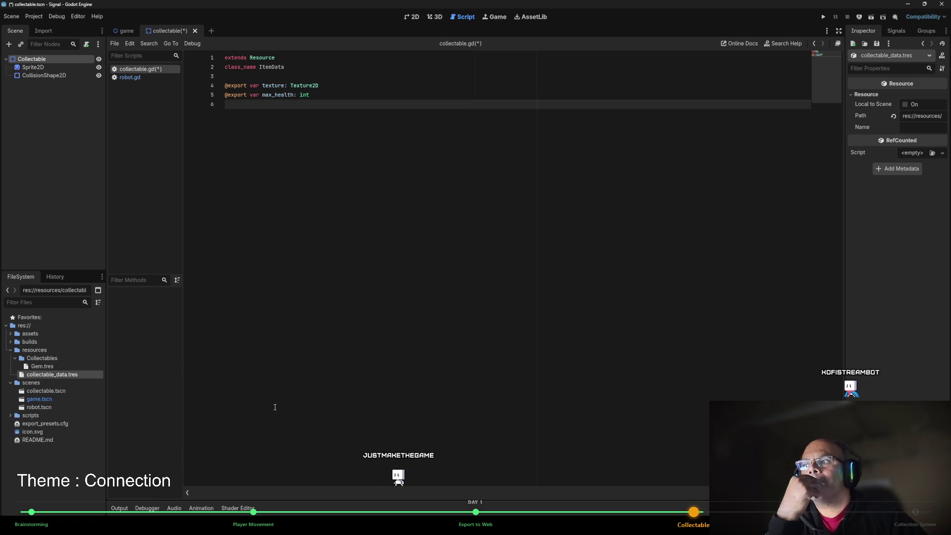
Open collectable.gd from the scripts folder and select all of its code.
double_click(20, 416)
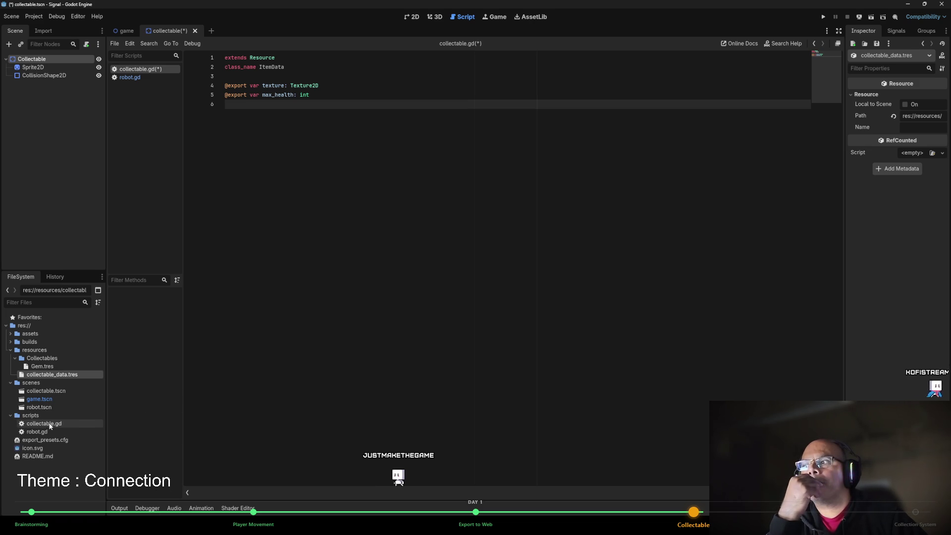
left_click(41, 427)
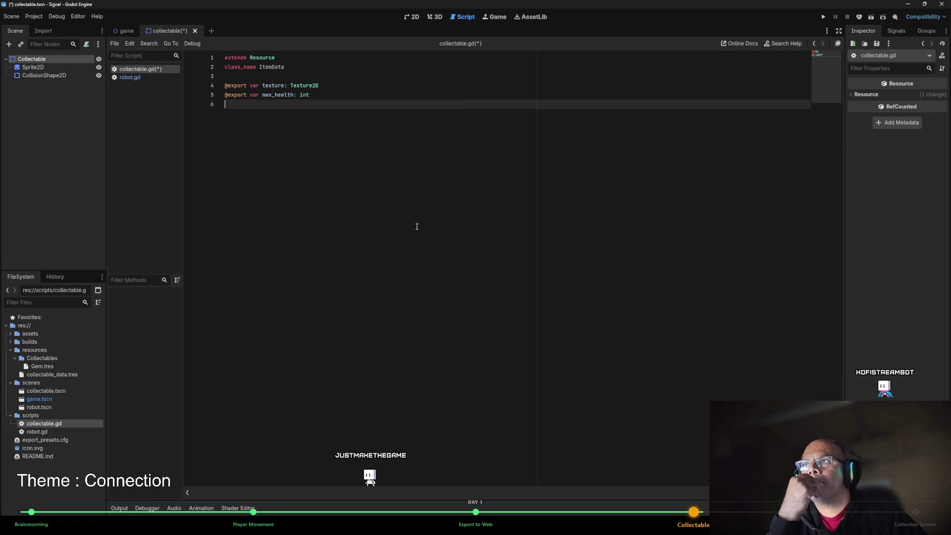
left_click(465, 103)
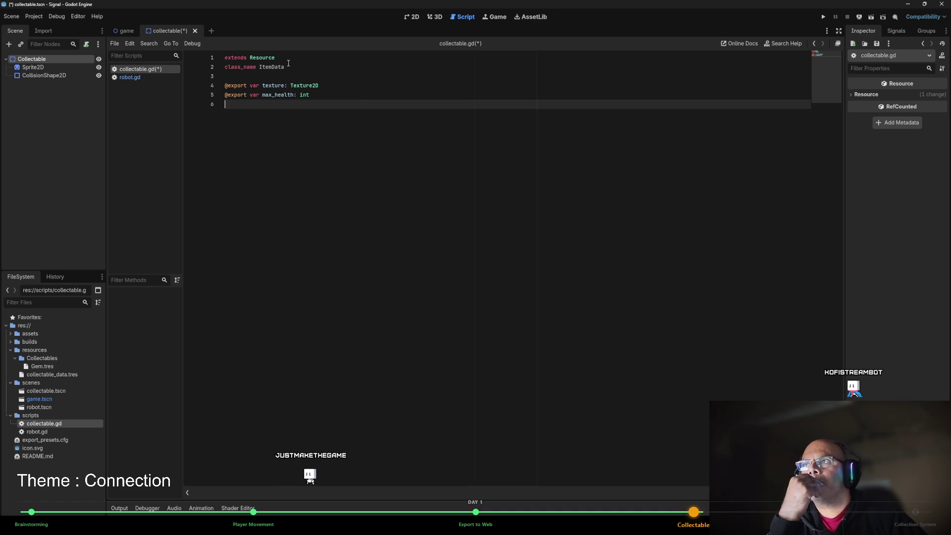
key("shift+Up")
key("shift+Up")
key("shift+Up")
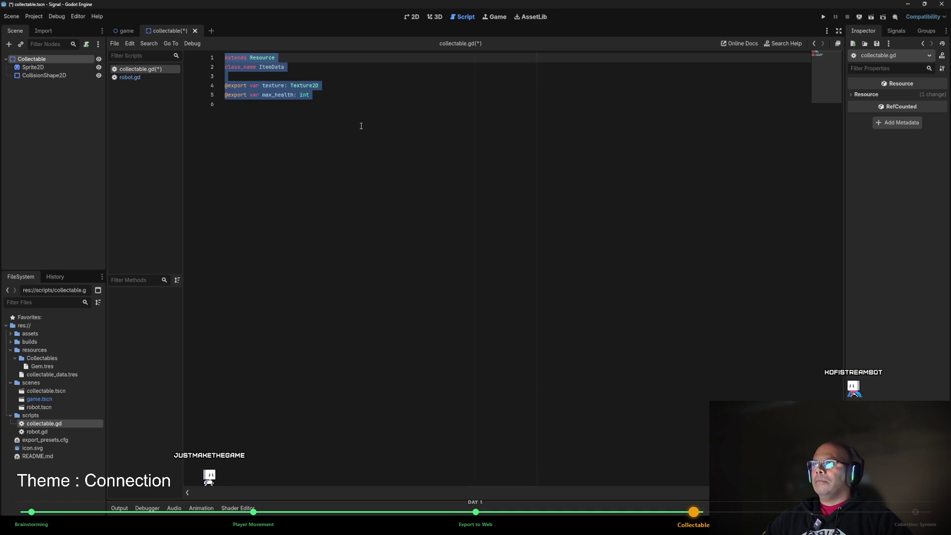
Clear collectable.gd's code and delete the collectable_data.tres resource file.
key("BackSpace")
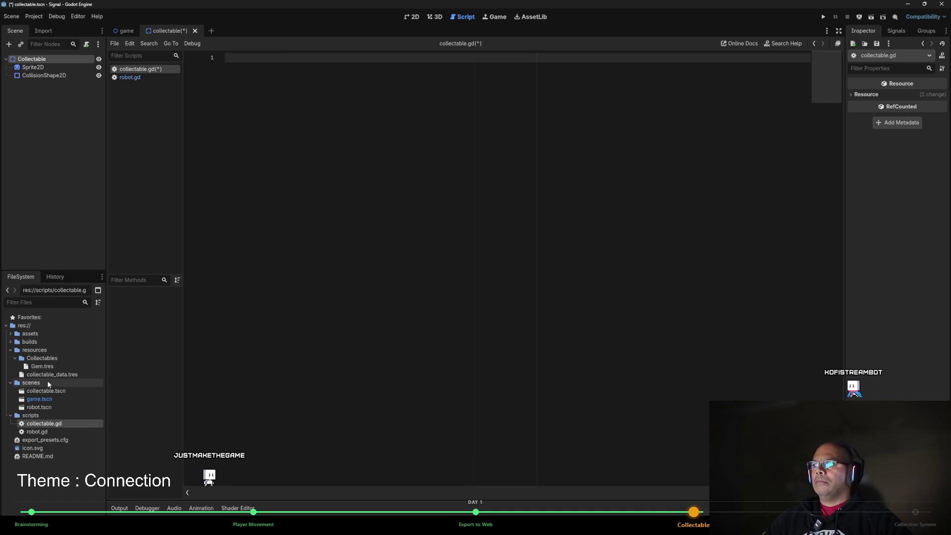
left_click(41, 375)
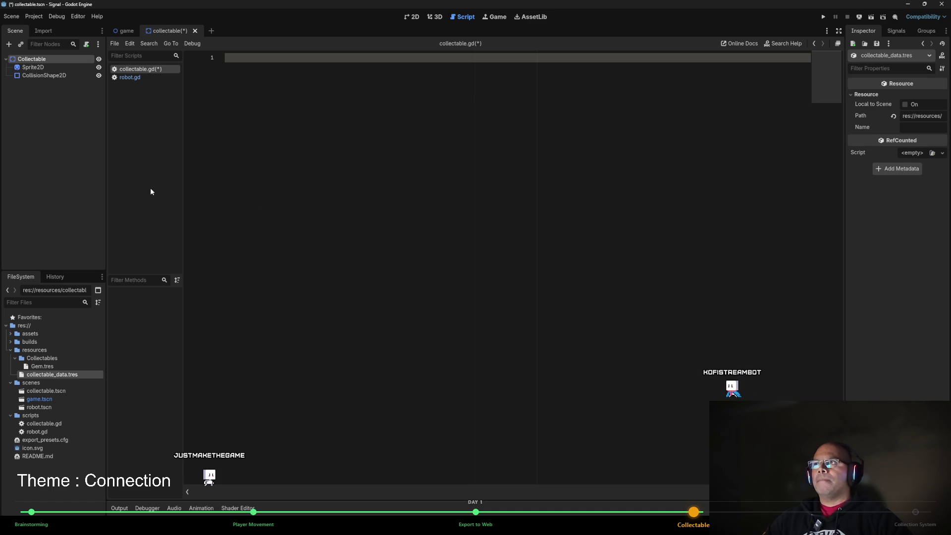
left_click(44, 390)
right_click(58, 378)
key("Delete")
left_click(430, 302)
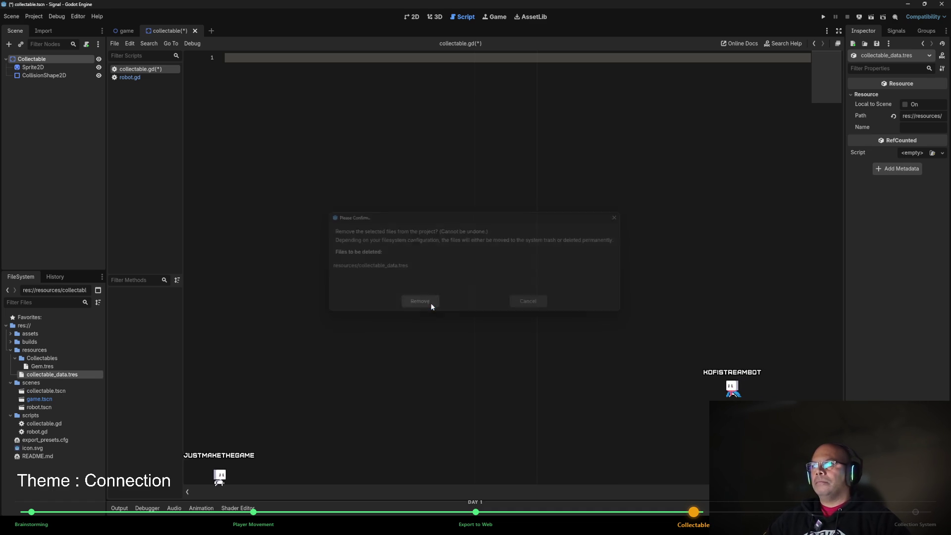
Inspect and delete the Gem.tres resource, then select collectable.gd.
left_click(48, 368)
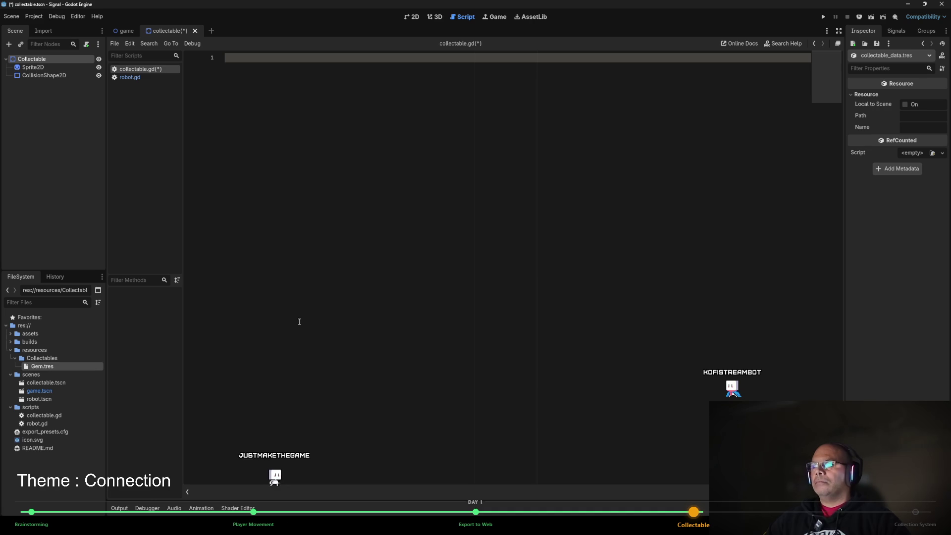
double_click(49, 368)
left_click(851, 94)
left_click(851, 95)
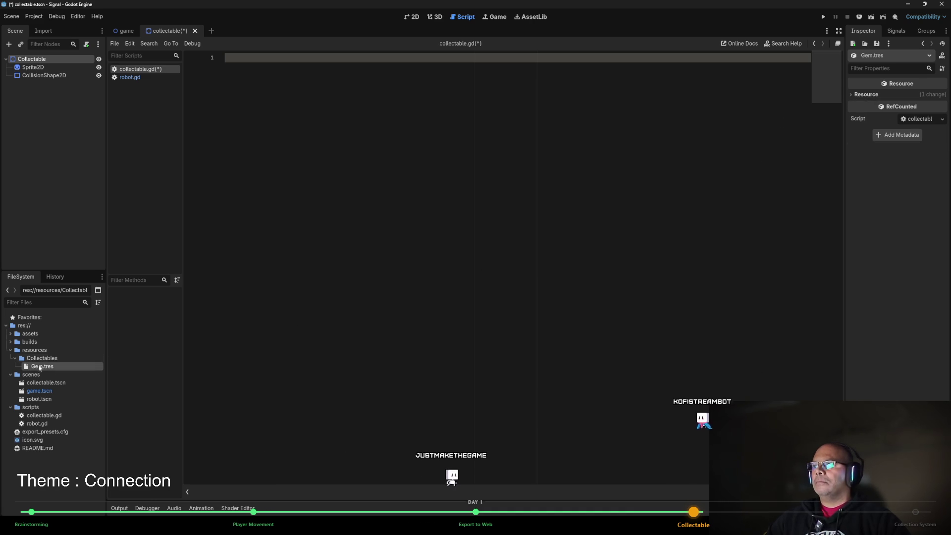
key("Delete")
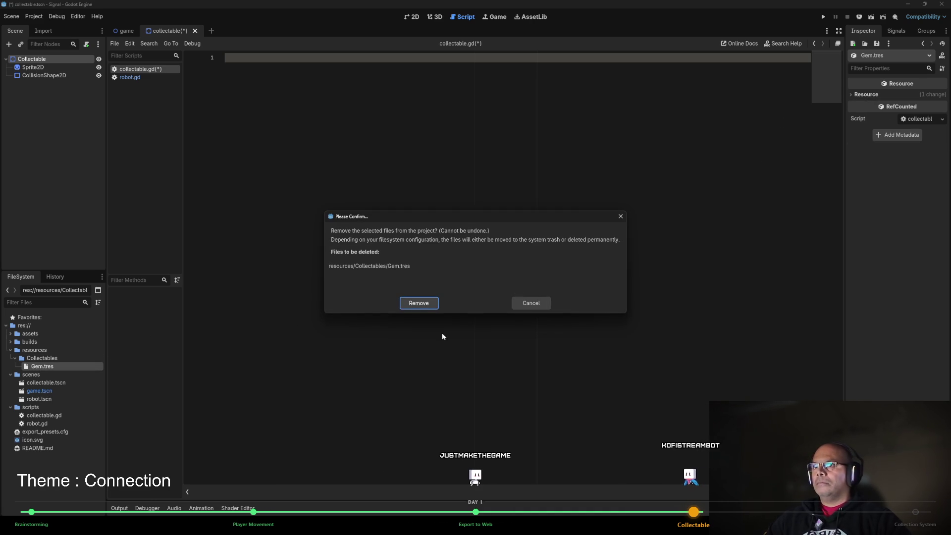
left_click(420, 302)
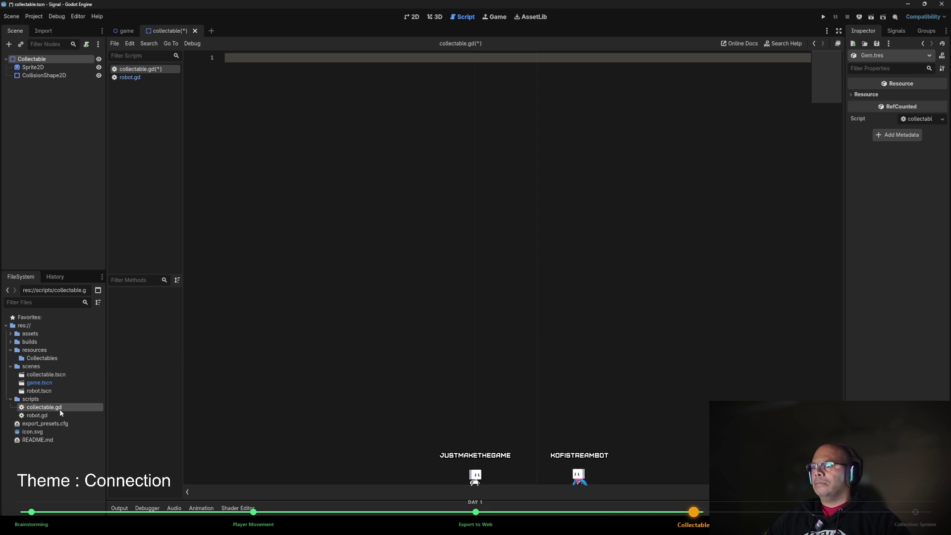
left_click(60, 409)
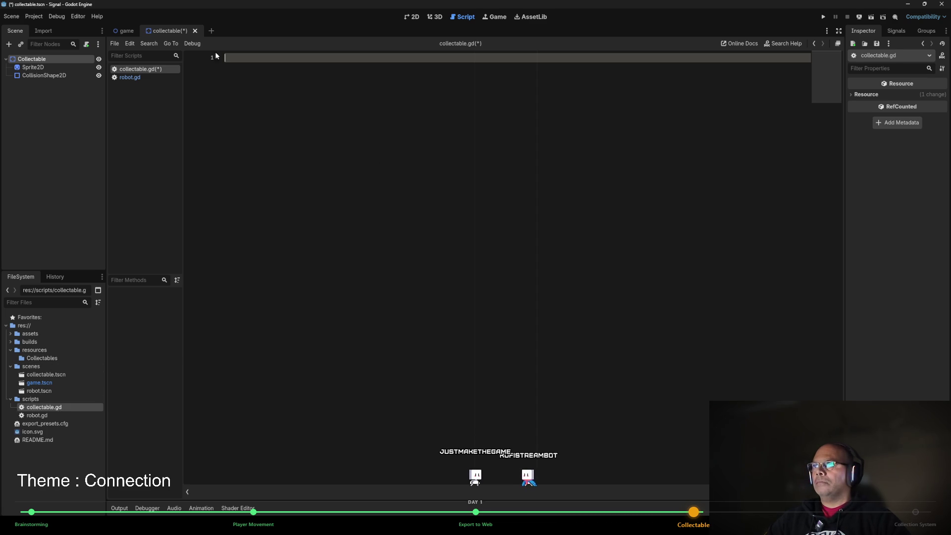
Switch to the game scene and run the game.
left_click(40, 59)
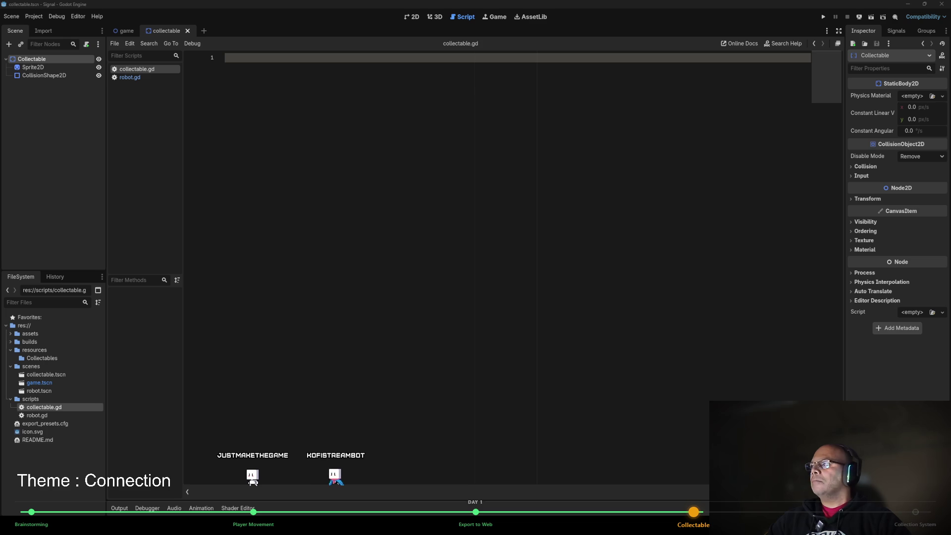
left_click(123, 35)
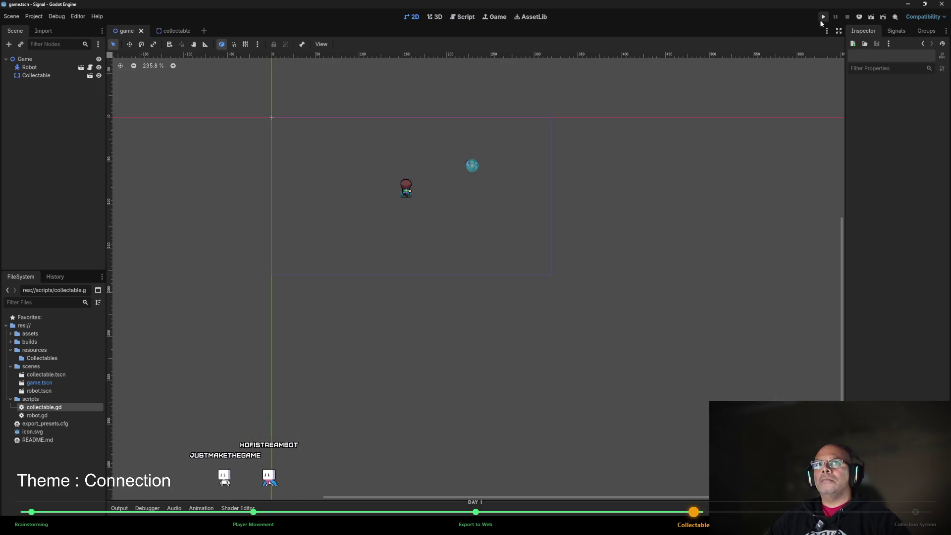
left_click(822, 18)
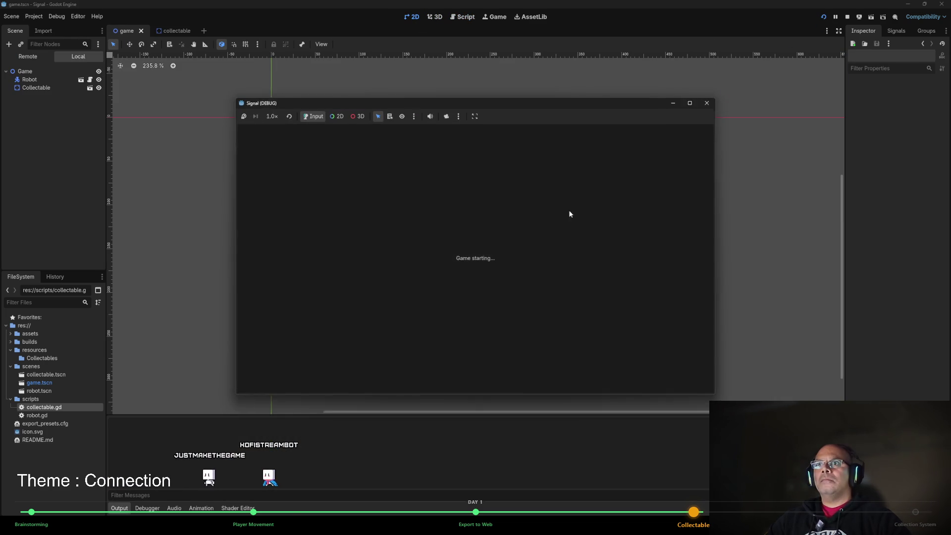
Walk the player around the rock with the arrow keys, then close the game window.
key("Right")
key("Up")
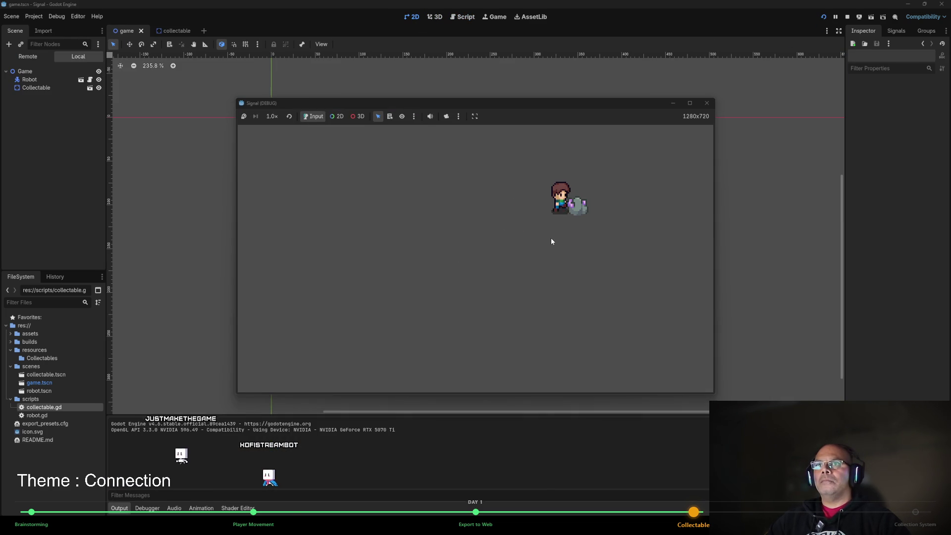
key("Right")
key("Left")
key("Right")
key("Up")
key("Down")
key("Up")
key("Right")
key("Down")
key("Left")
key("Down")
key("Up")
key("Right")
key("Down")
key("Right")
key("Left")
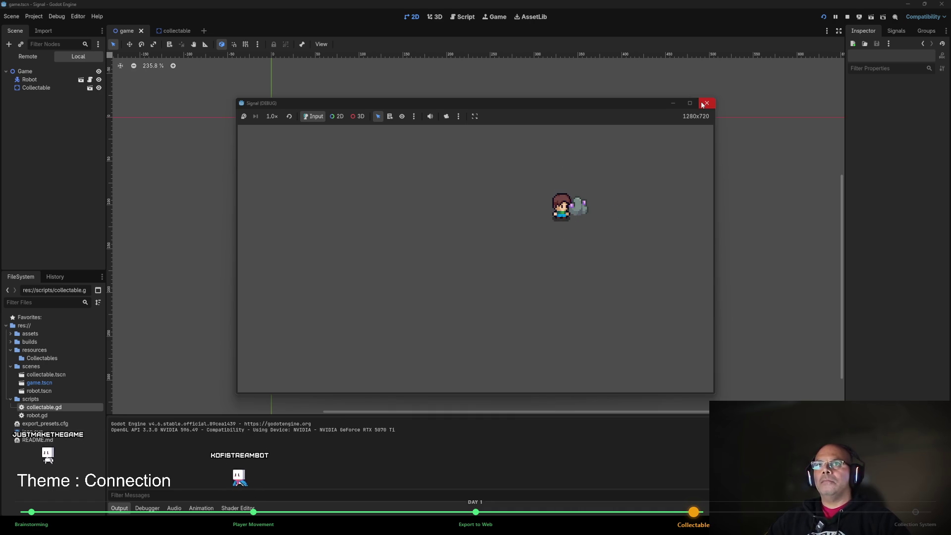
left_click(706, 103)
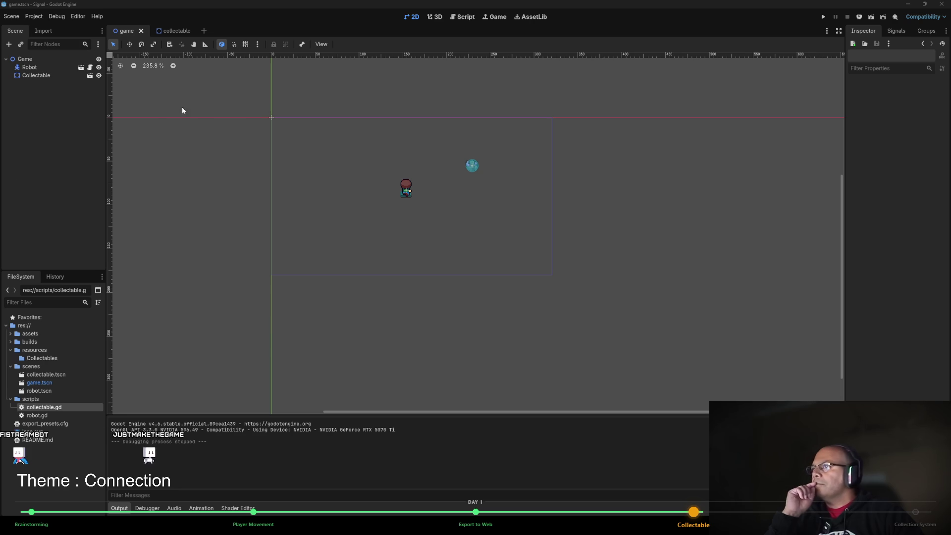
left_click(28, 75)
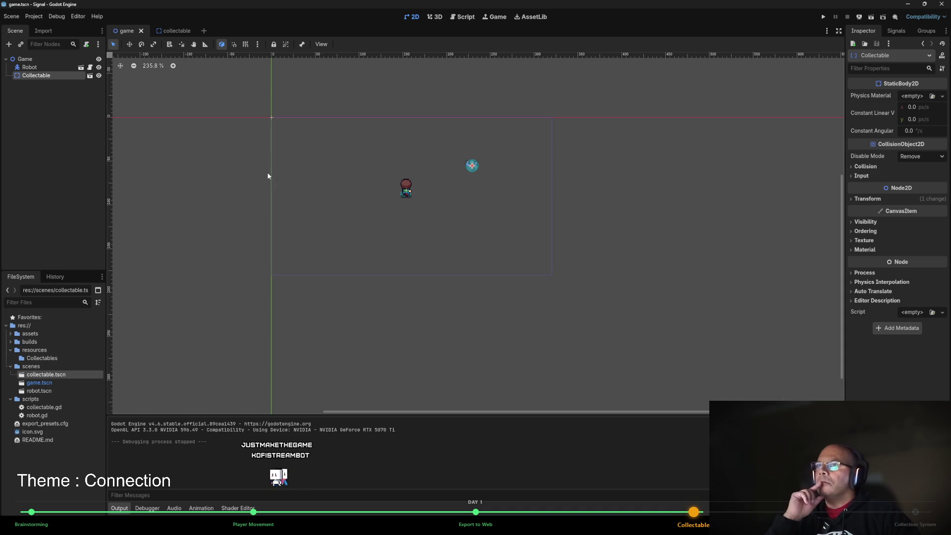
Switch back to the collectable scene tab and select its Collectable root node.
left_click(232, 203)
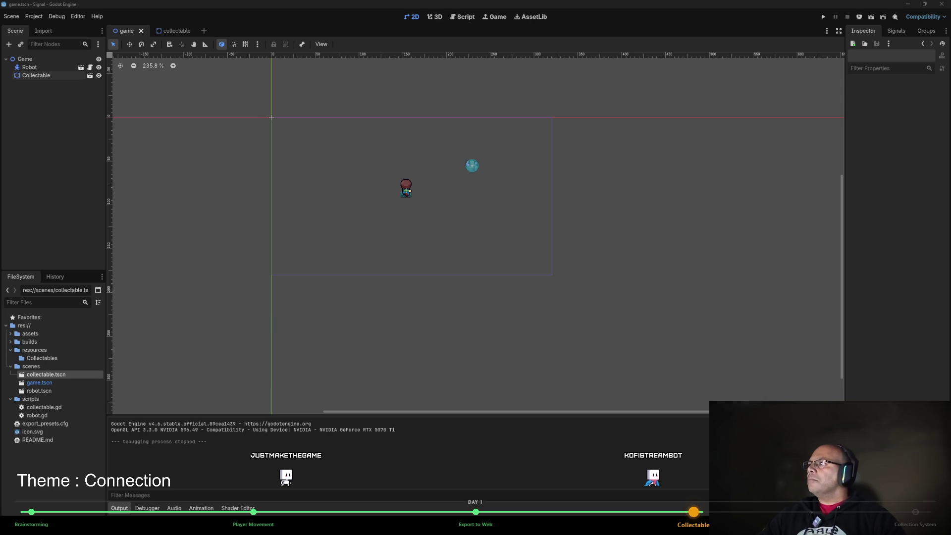
left_click(164, 32)
left_click(29, 109)
left_click(31, 58)
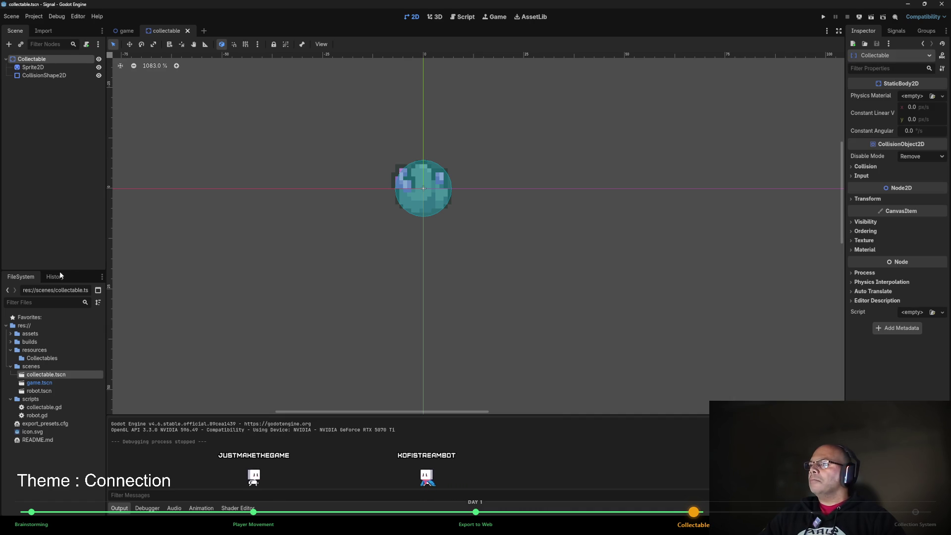
Create a new script res://scripts/item_data.gd in the scripts folder and open it.
left_click(34, 399)
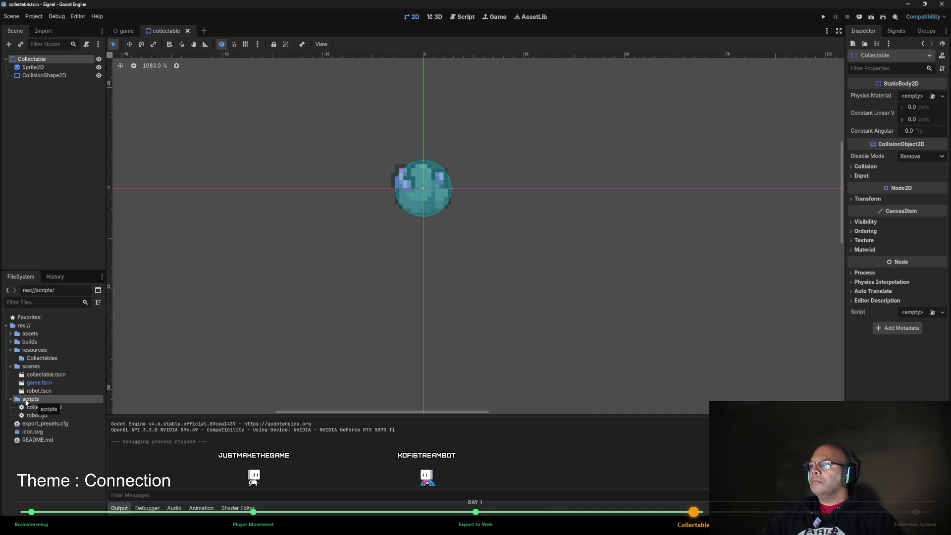
right_click(20, 400)
mouse_move(73, 386)
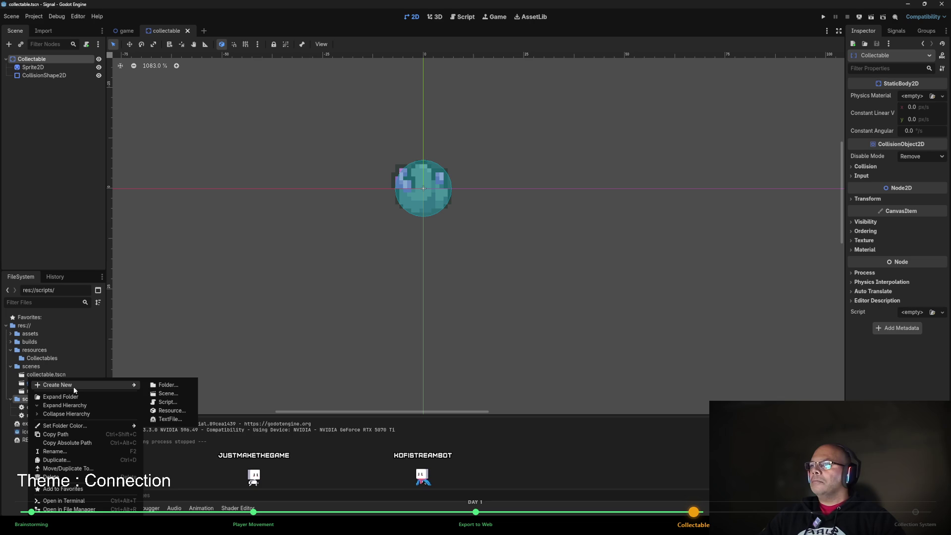
left_click(181, 401)
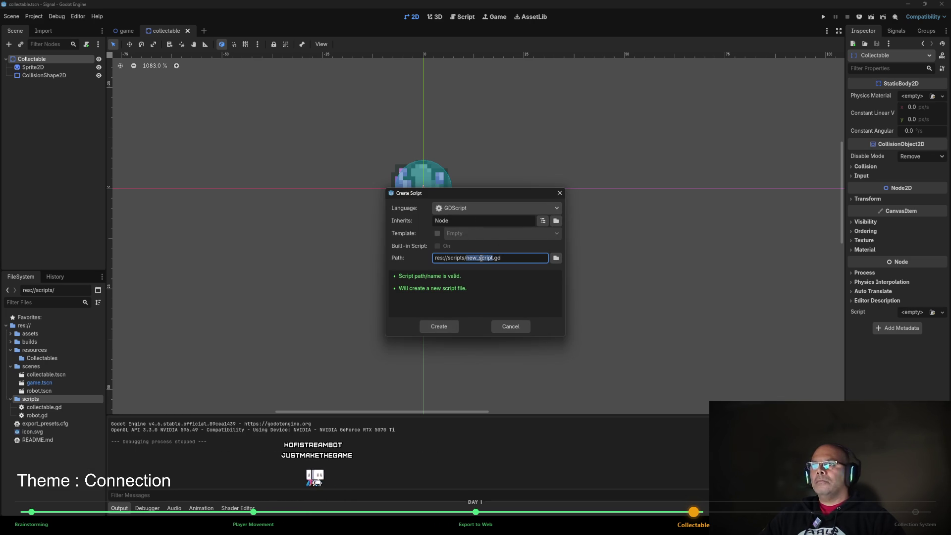
type("collec")
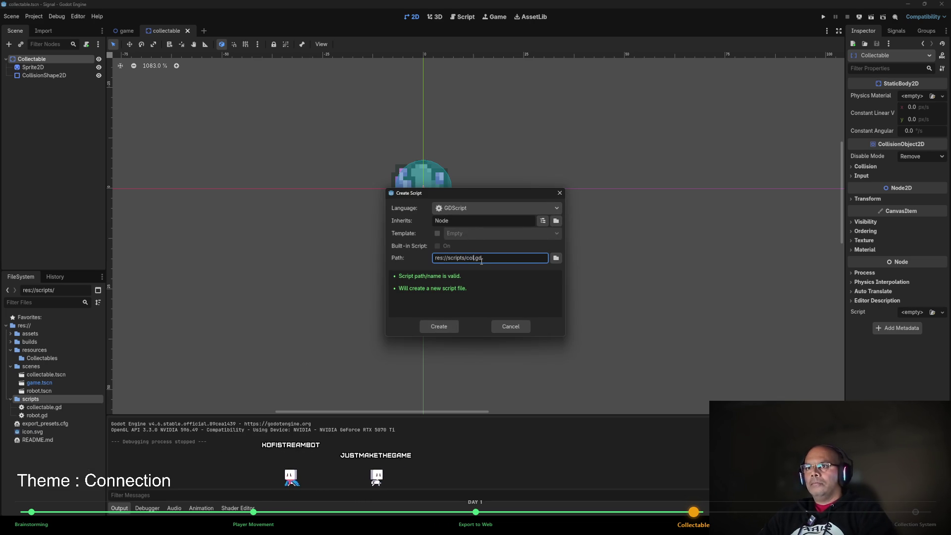
type("ta")
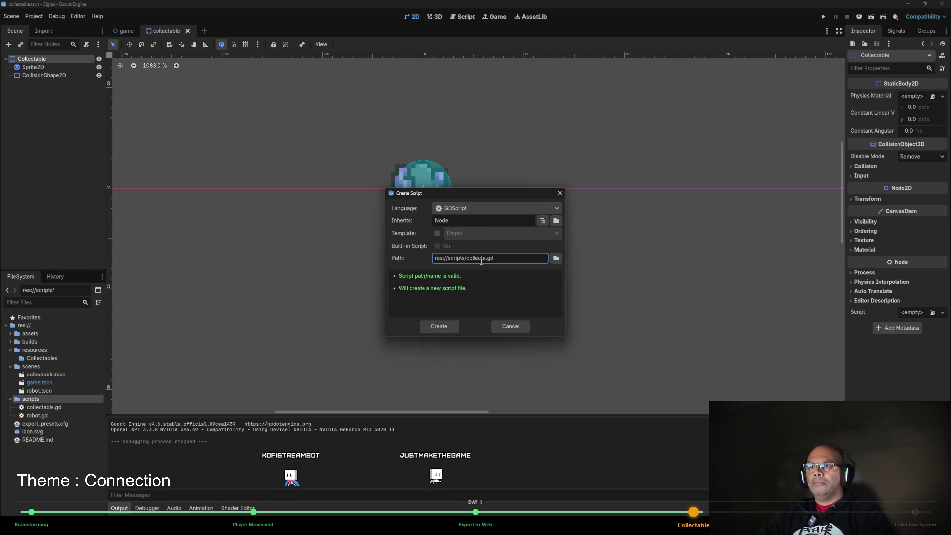
type("b")
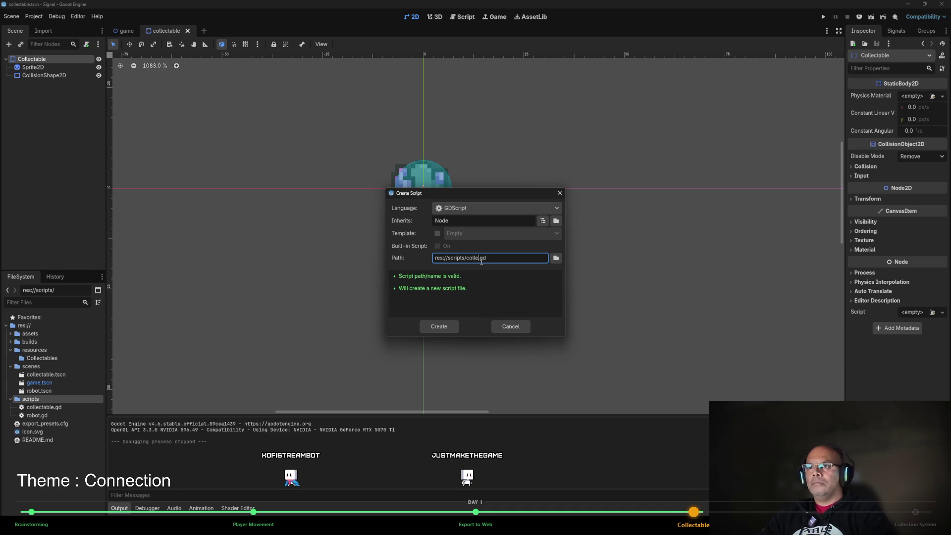
type("l")
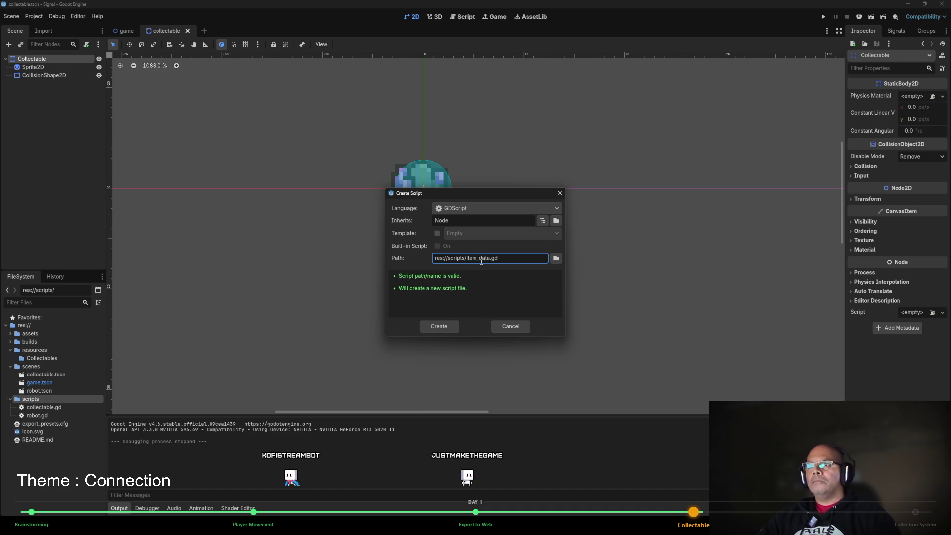
left_click(432, 328)
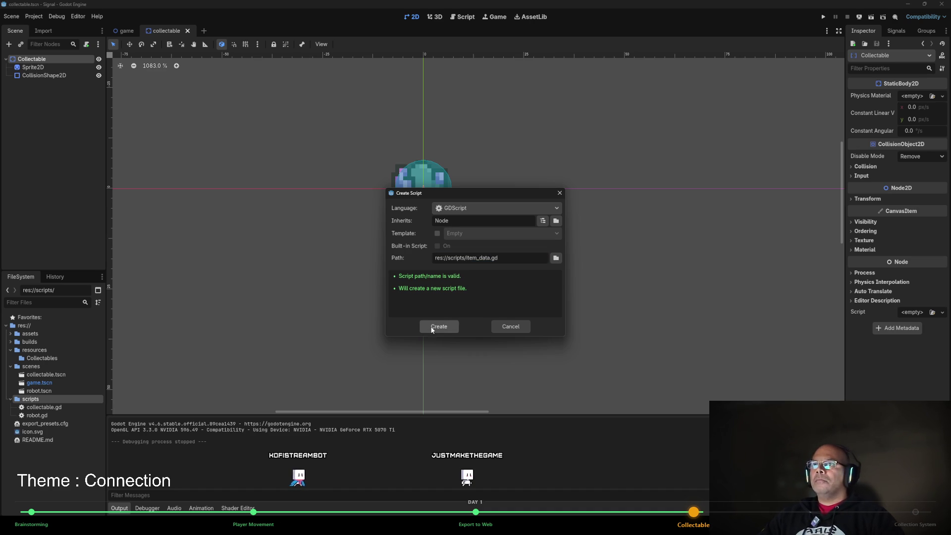
left_click(266, 72)
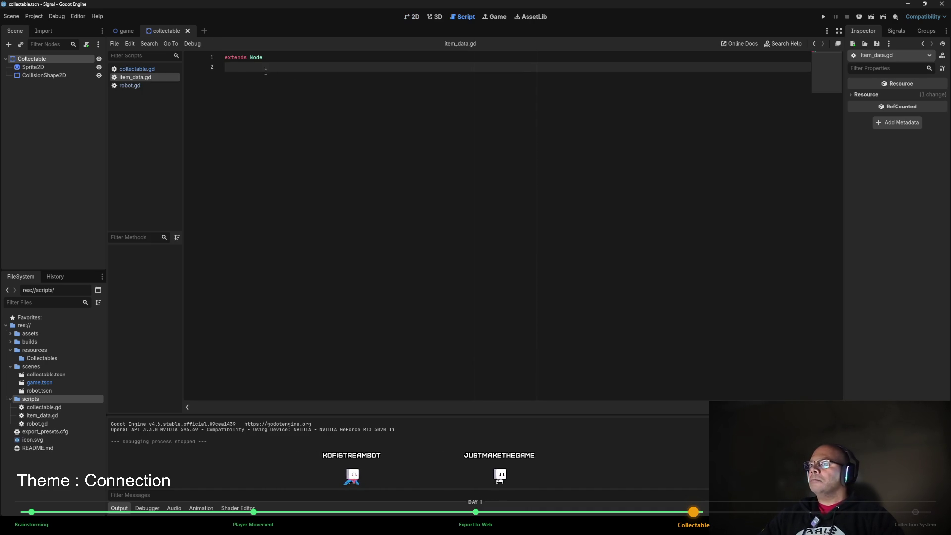
Make item_data.gd extend Resource and declare class_name ItemData.
double_click(257, 58)
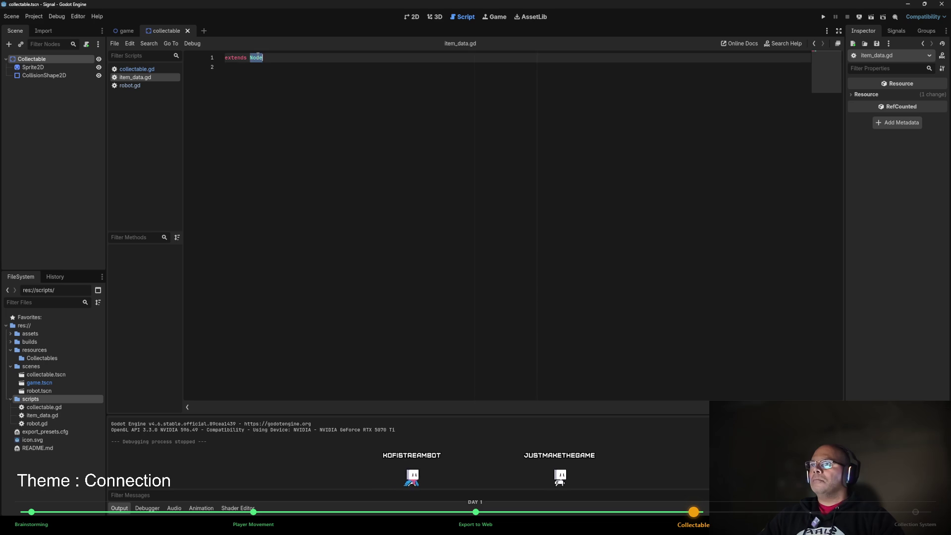
type("Resource")
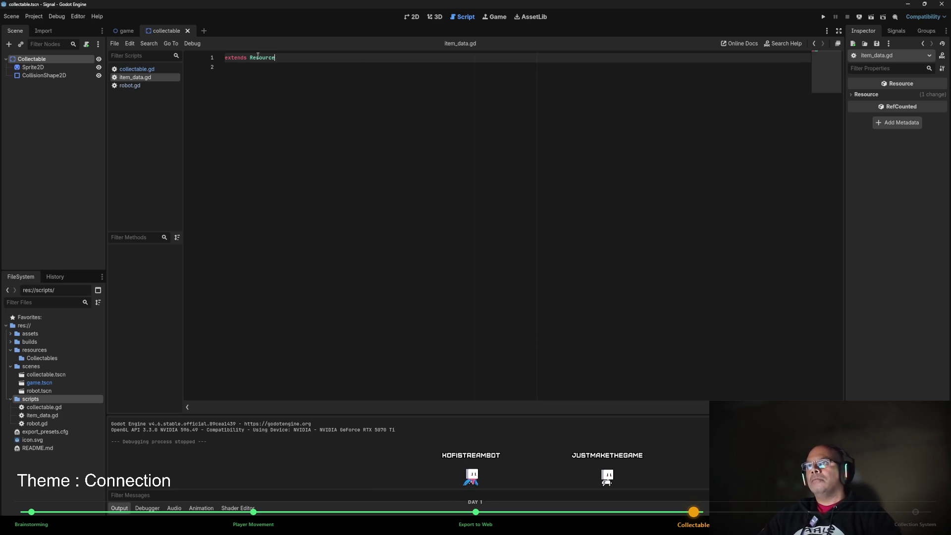
left_click(229, 70)
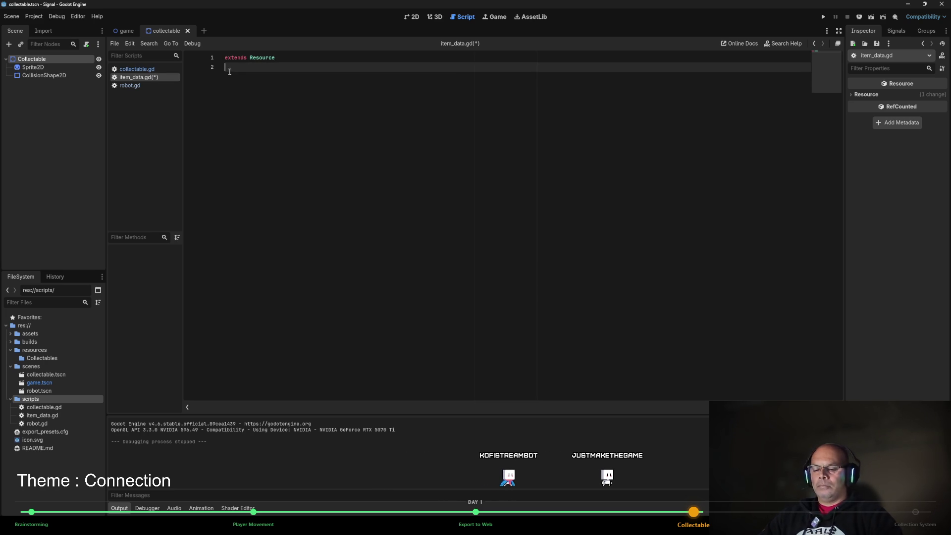
key("Return")
type("export")
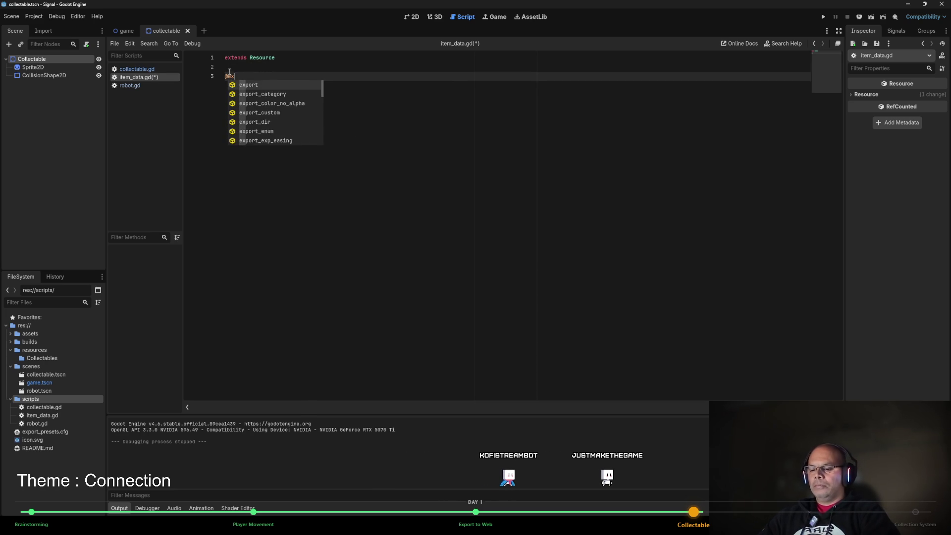
type(" va")
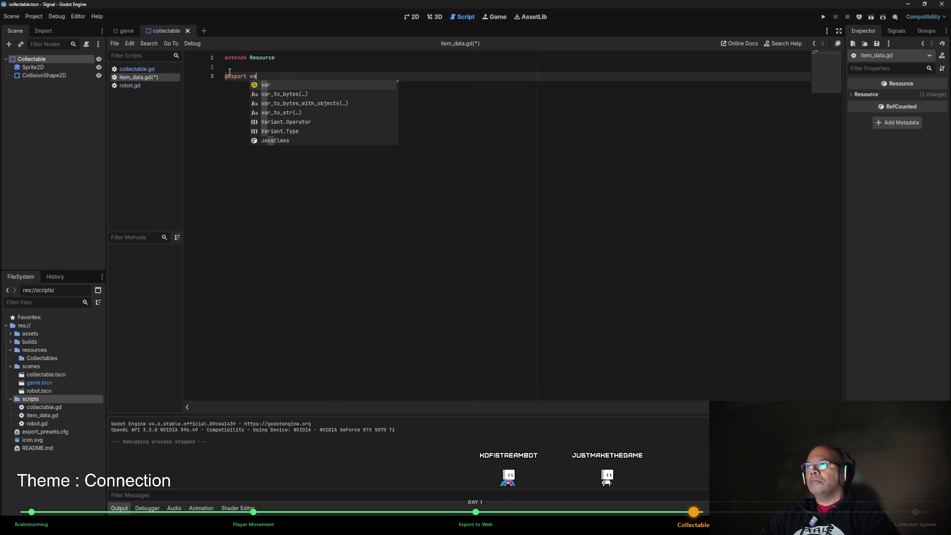
type("r")
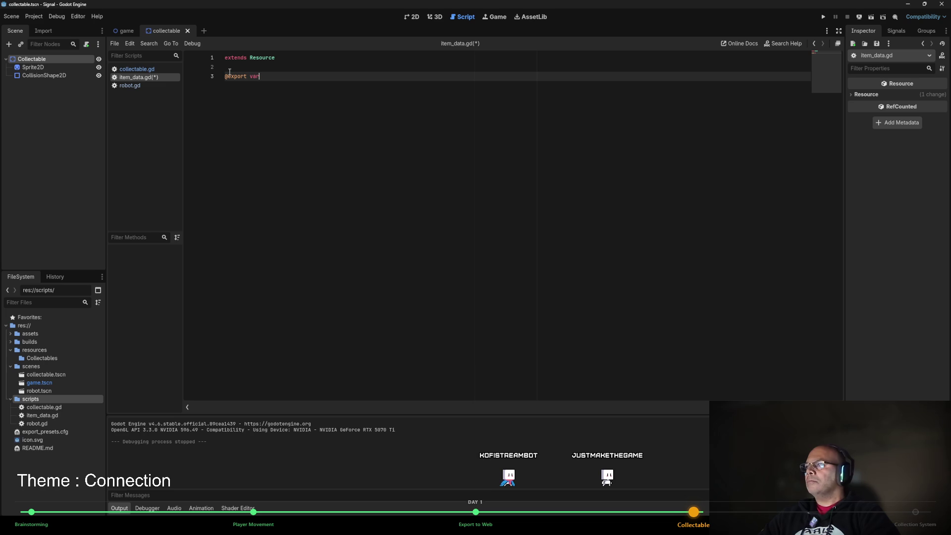
key("shift+Up")
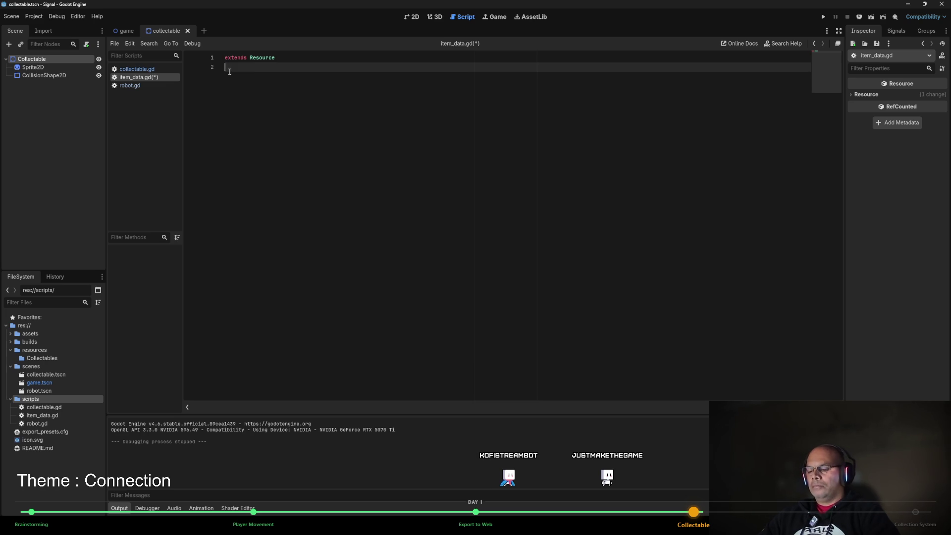
type("_name Ite")
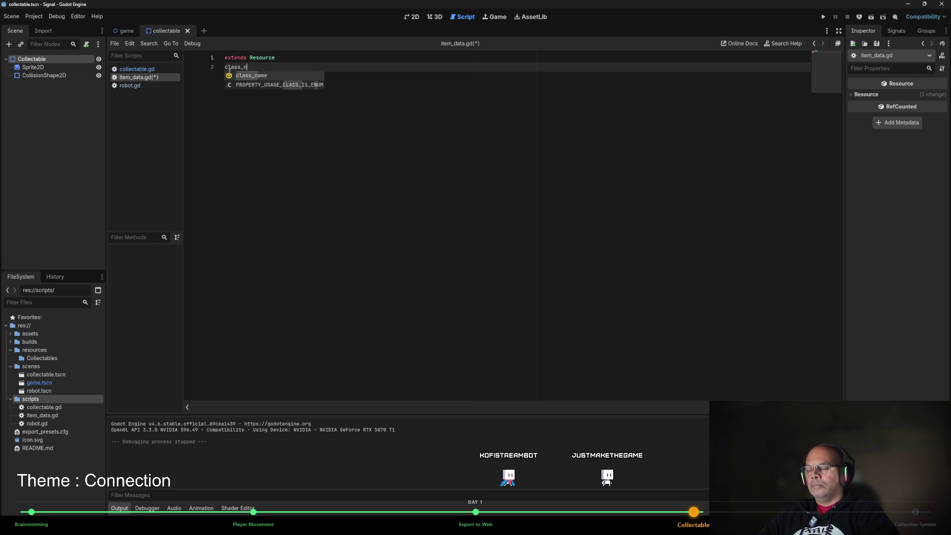
type("mData")
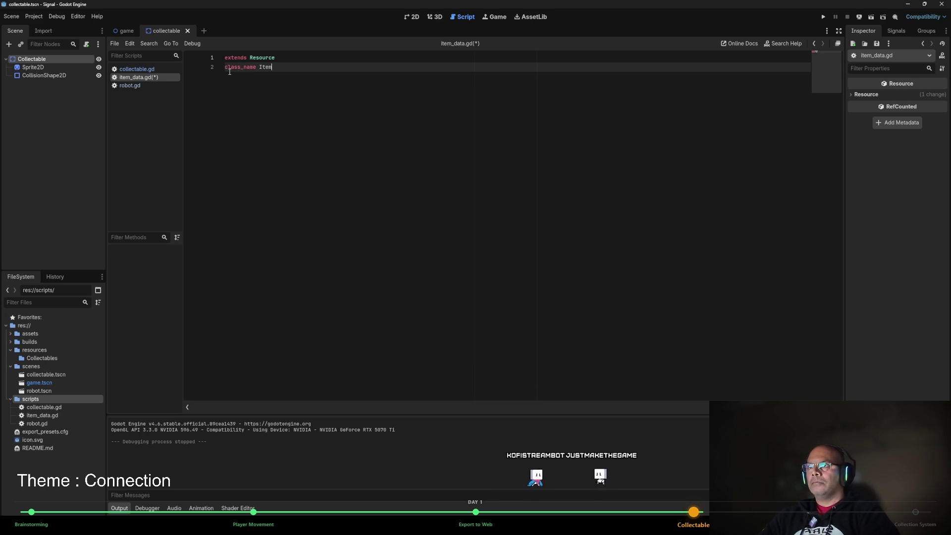
key("Return")
key("Return")
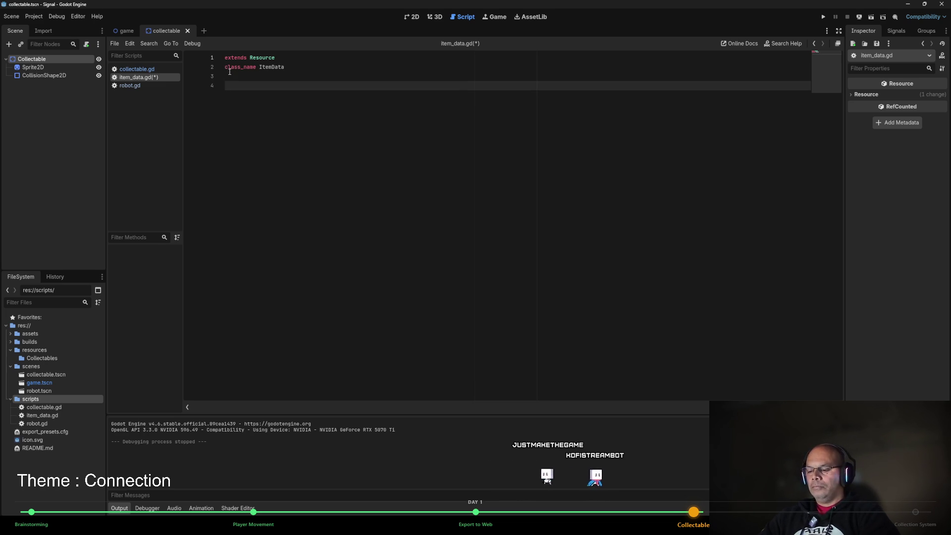
type("@export")
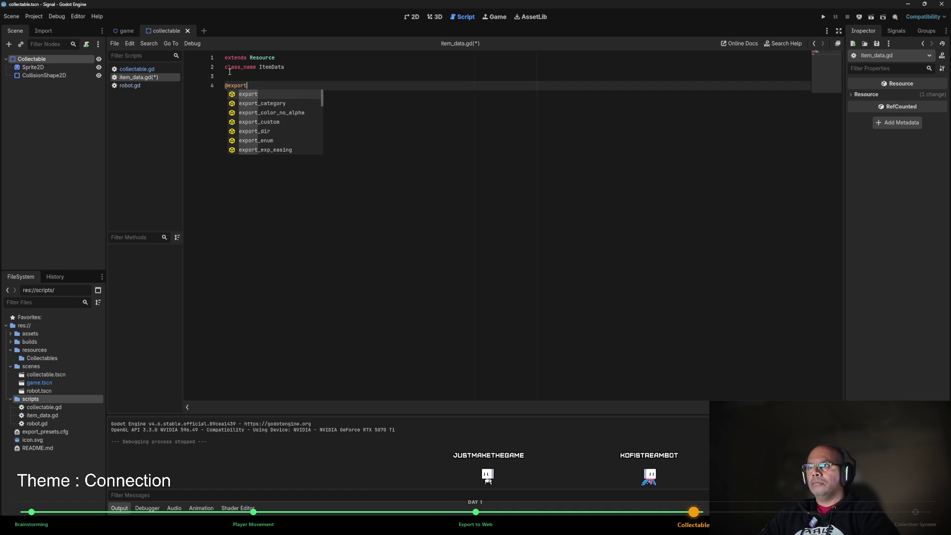
type(" var texture: texture2s")
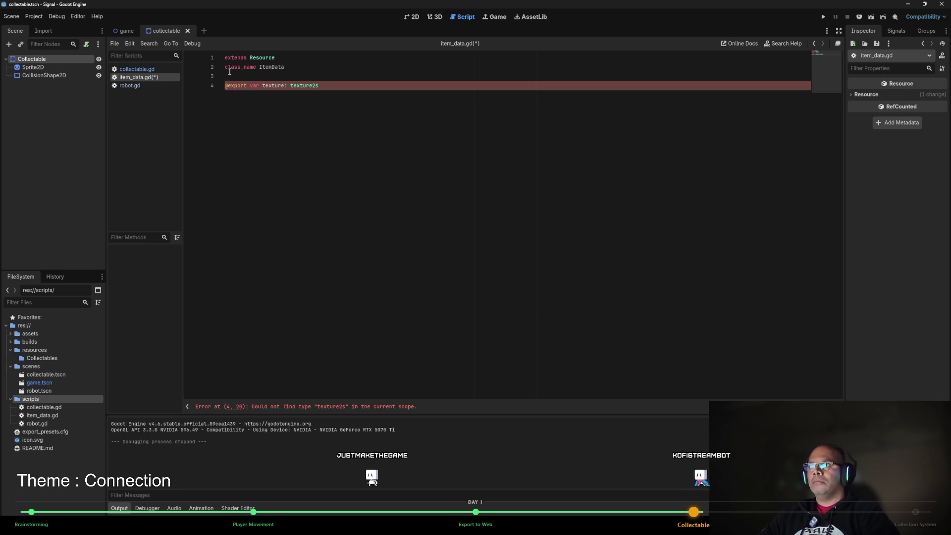
type("d")
key("Return")
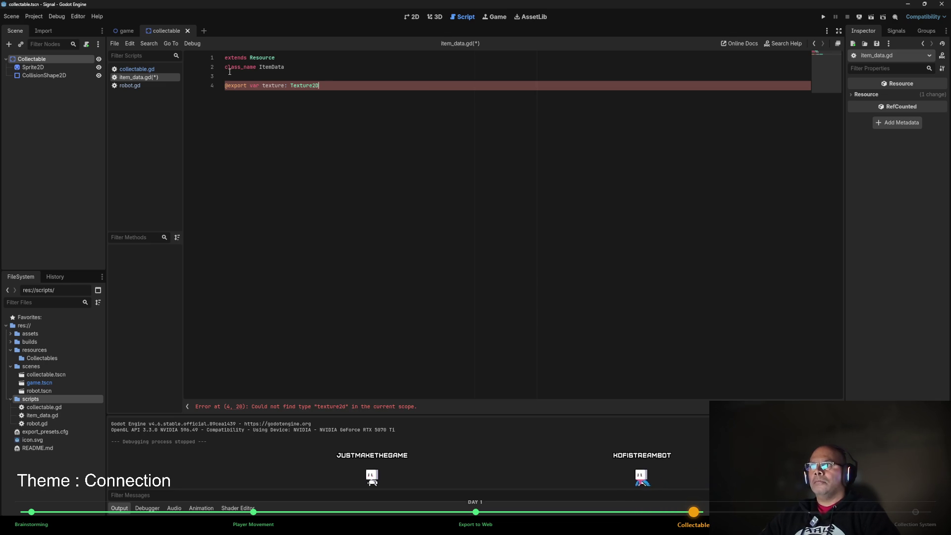
key("Return")
type("@export v")
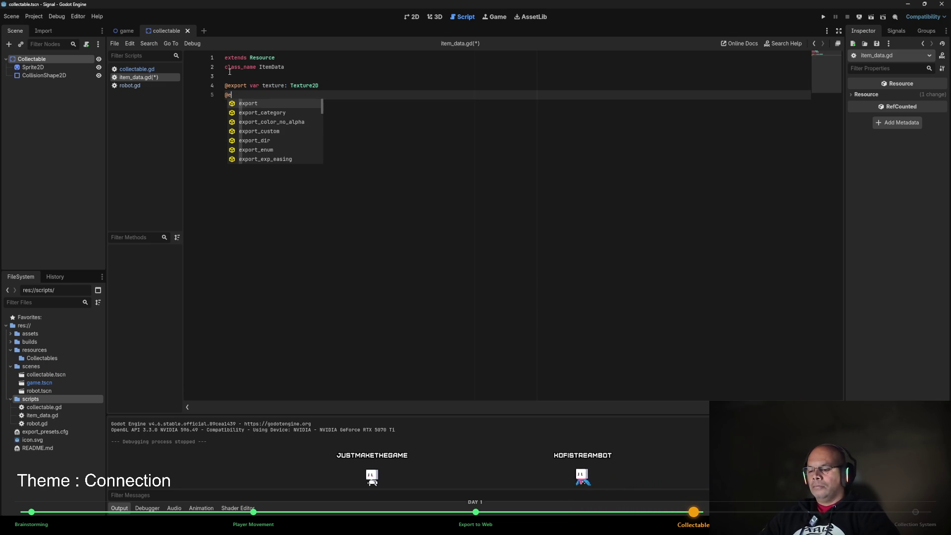
type("ar max")
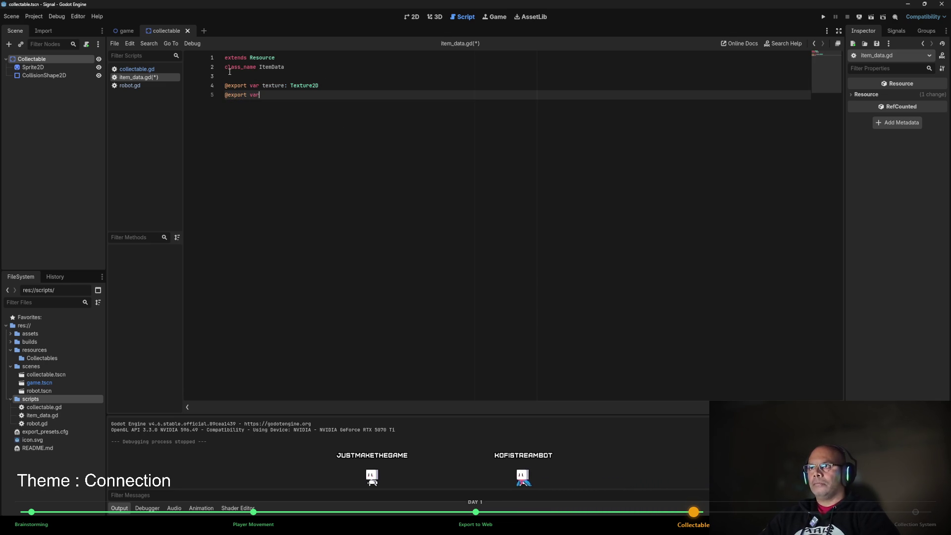
type("_hea")
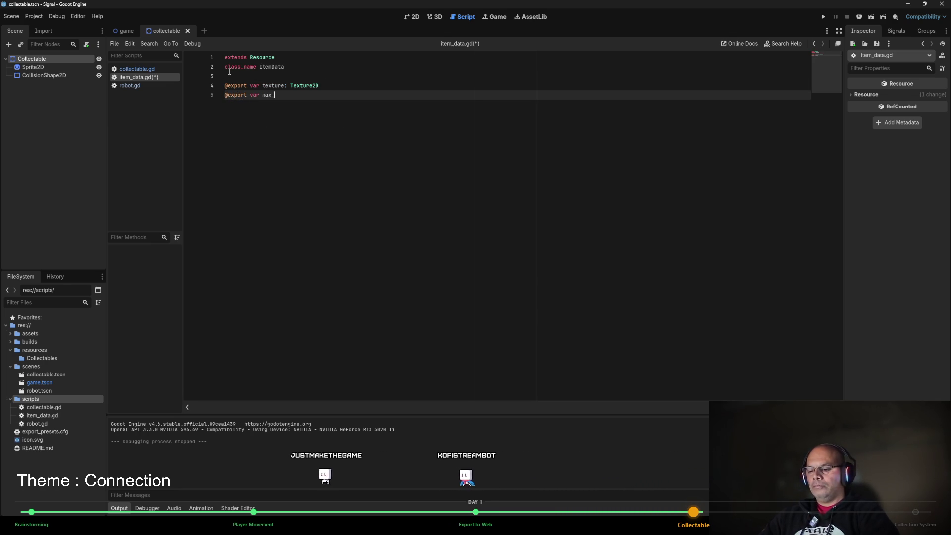
type("lth: ")
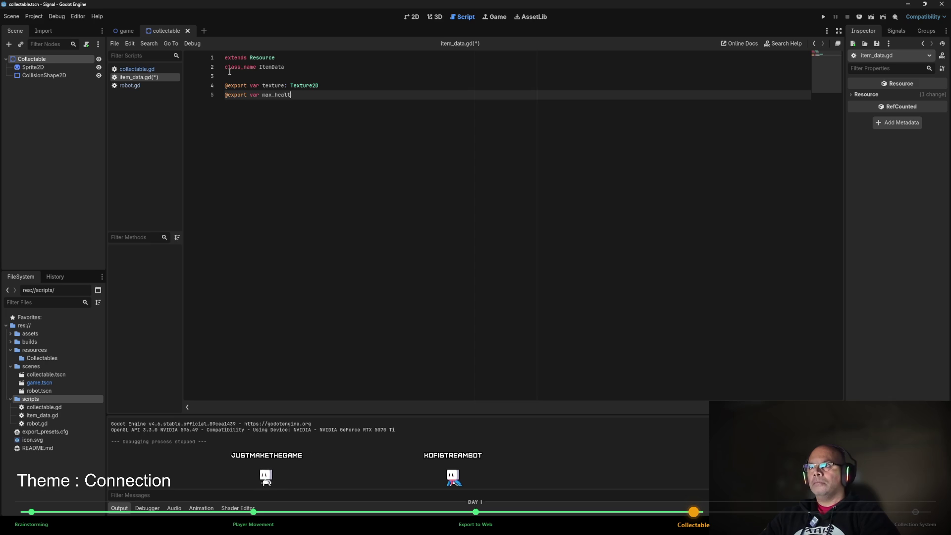
type("int")
key("Return")
key("ctrl+s")
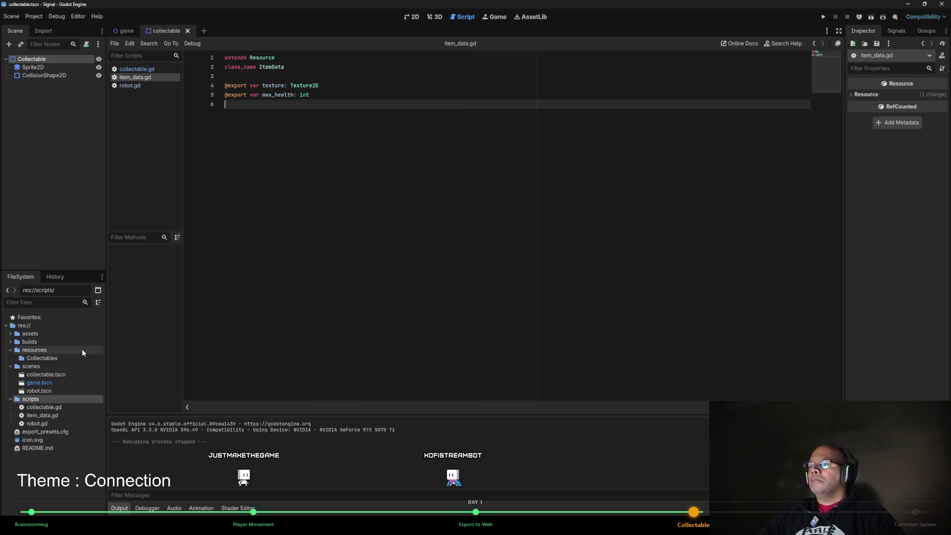
left_click(50, 413)
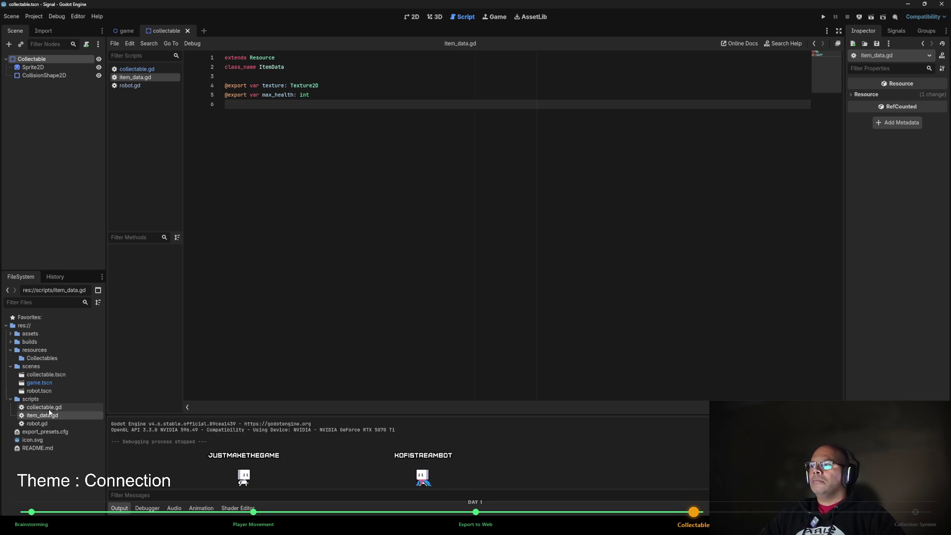
left_click(50, 408)
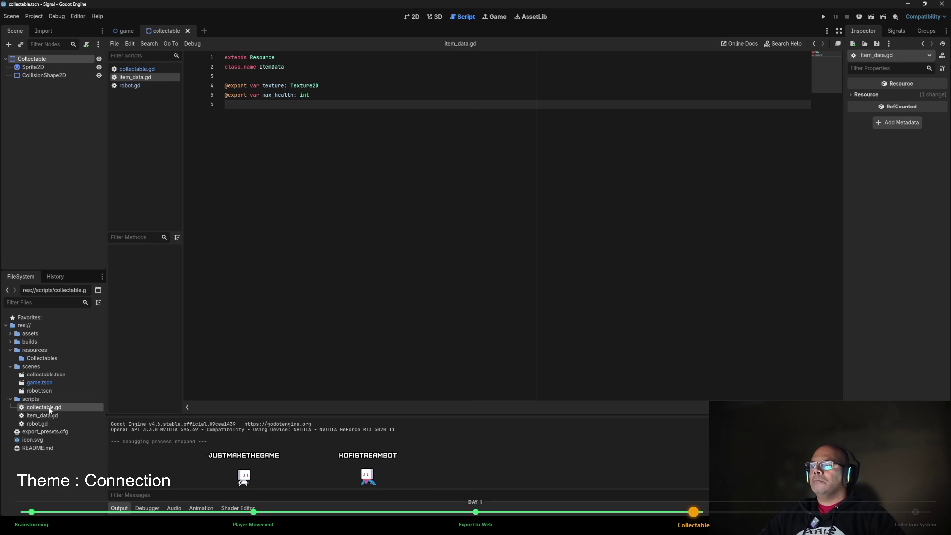
double_click(50, 408)
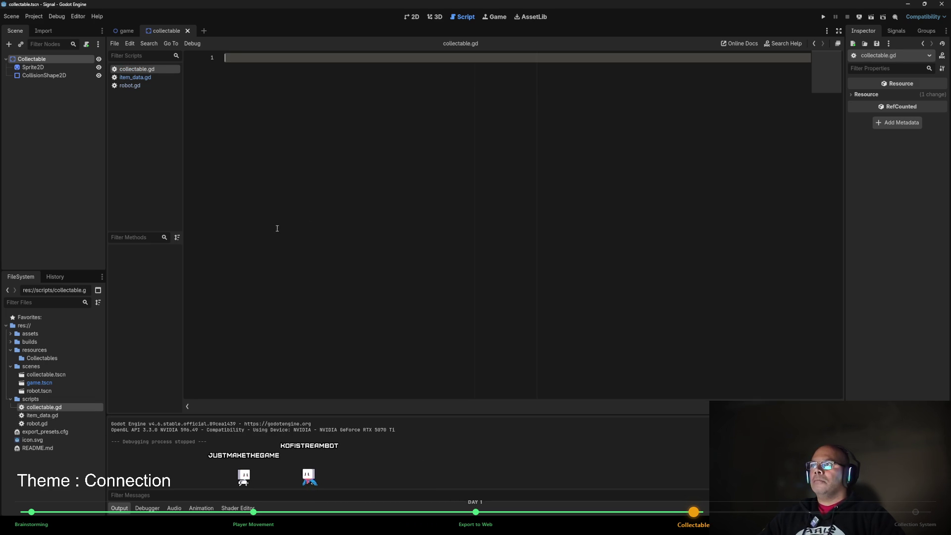
left_click(45, 415)
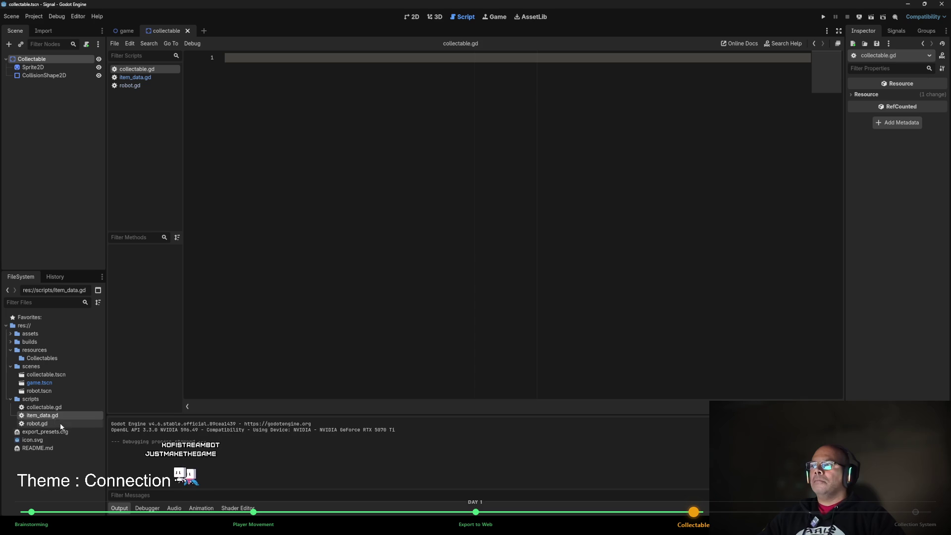
left_click(50, 407)
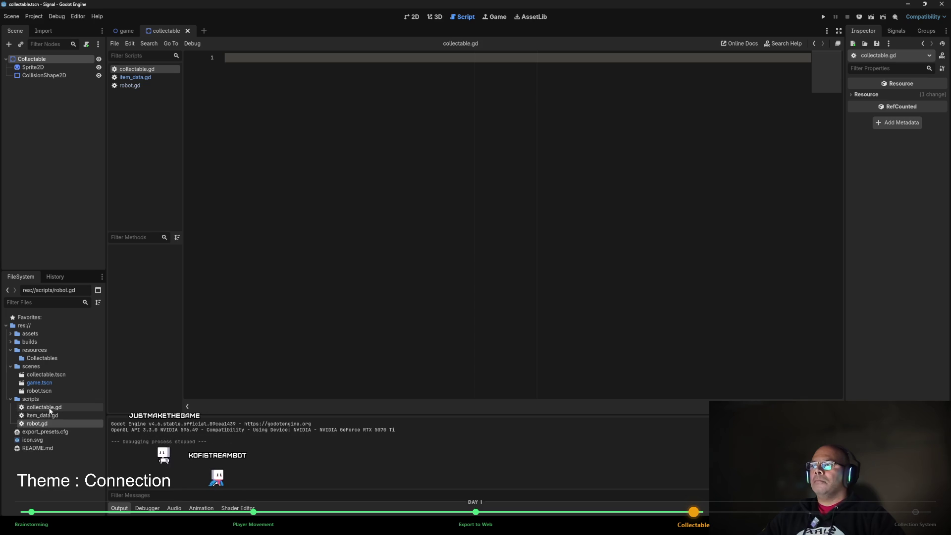
left_click(38, 424)
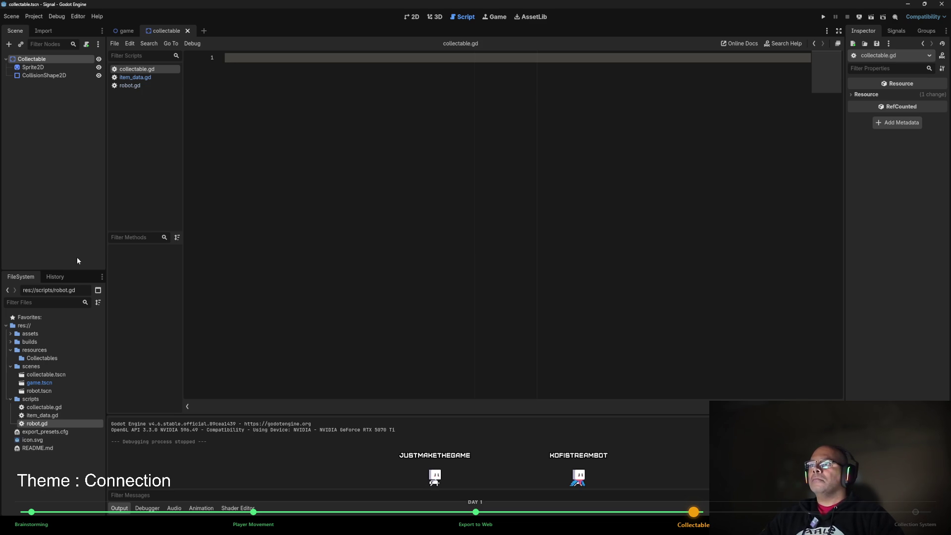
double_click(37, 419)
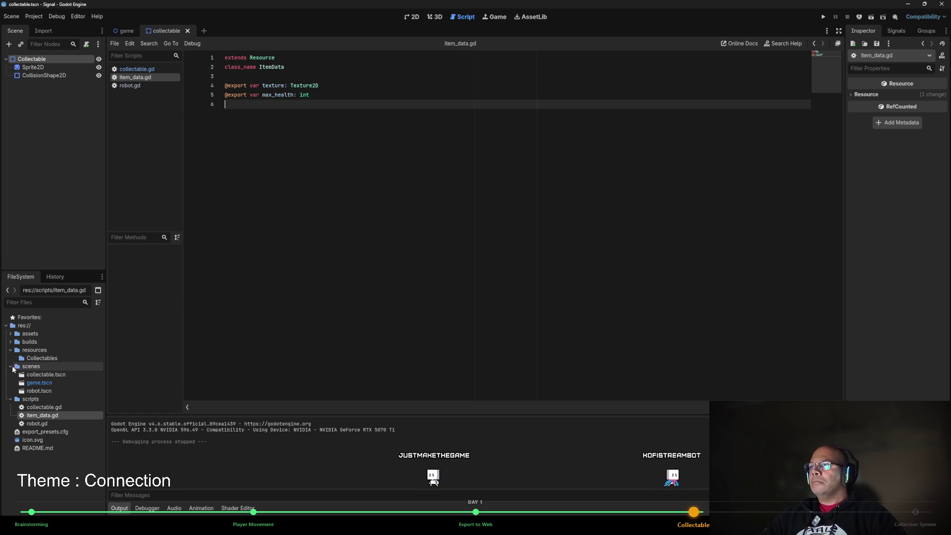
Delete the Collectables folder inside resources.
left_click(10, 366)
left_click(11, 350)
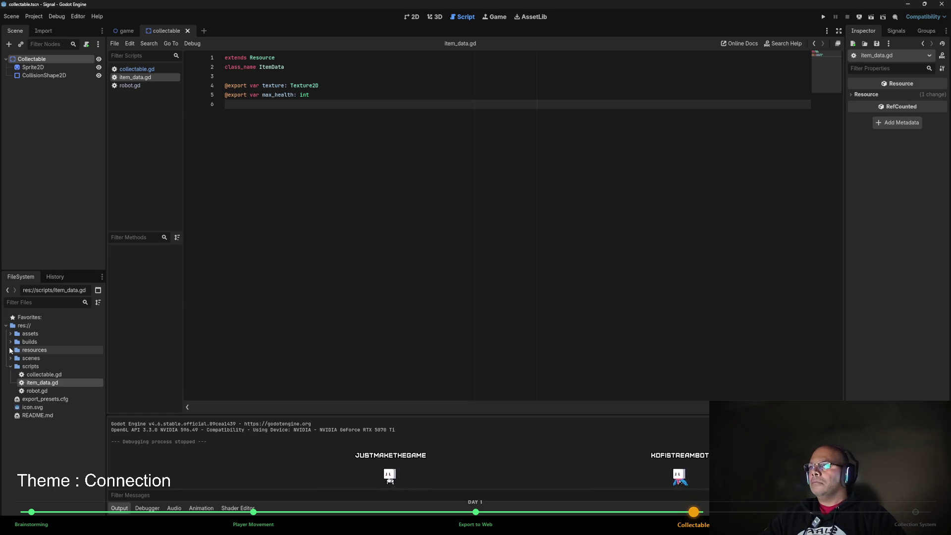
double_click(36, 350)
left_click(42, 358)
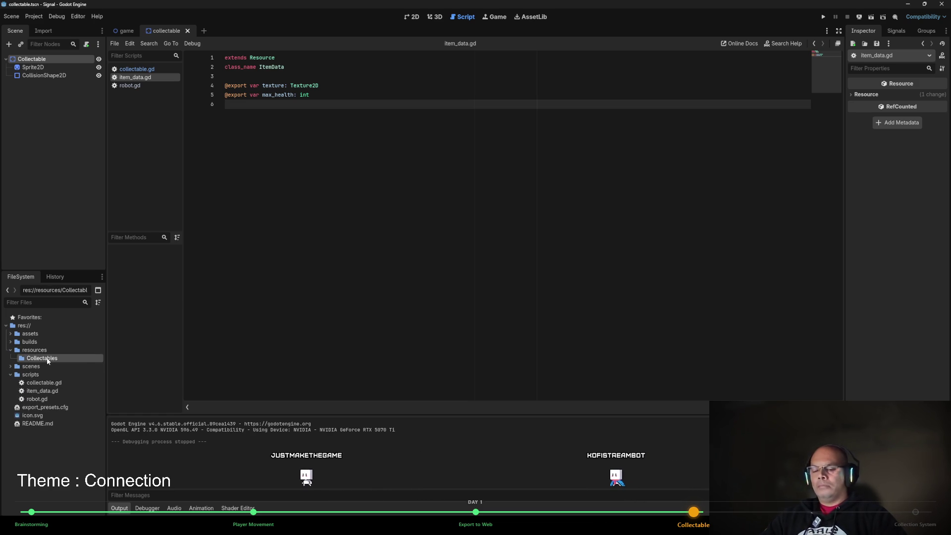
key("Delete")
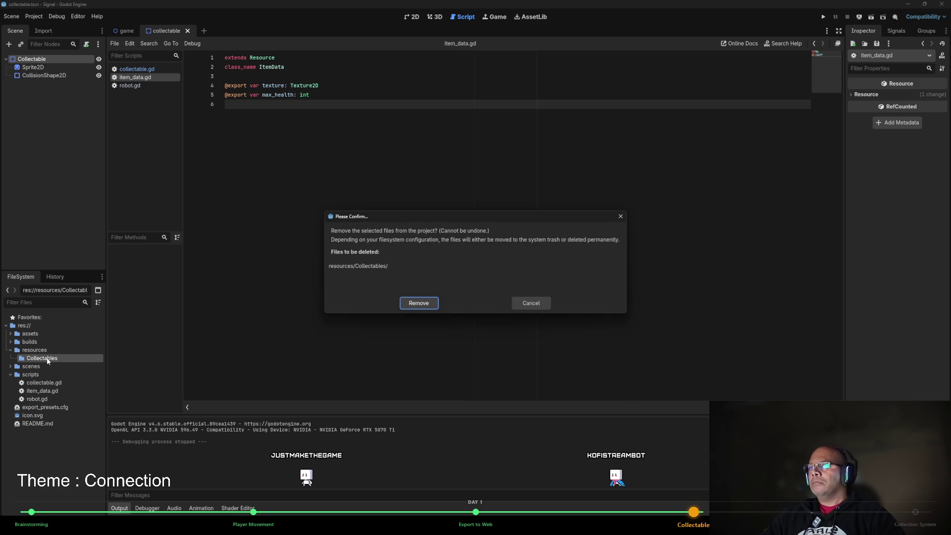
left_click(435, 304)
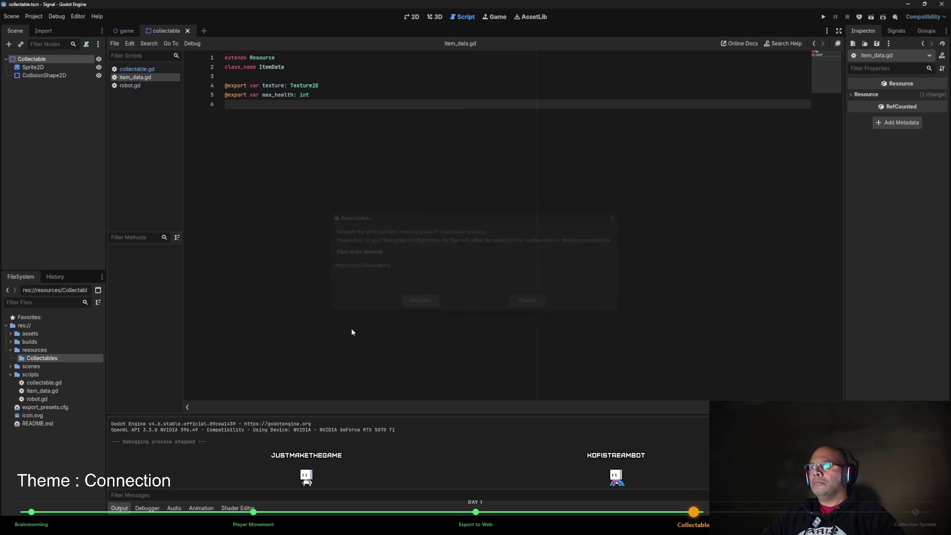
Rename the resources folder to data.
right_click(41, 352)
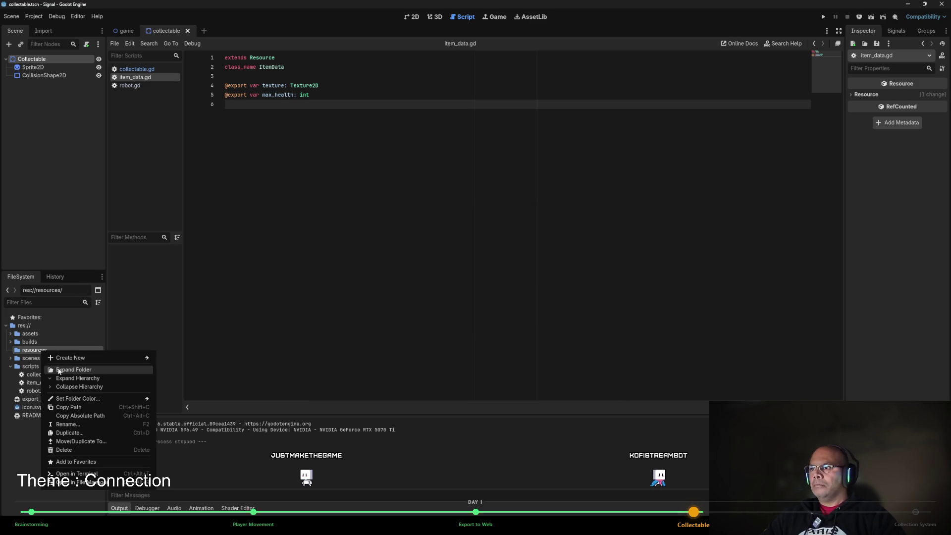
left_click(98, 424)
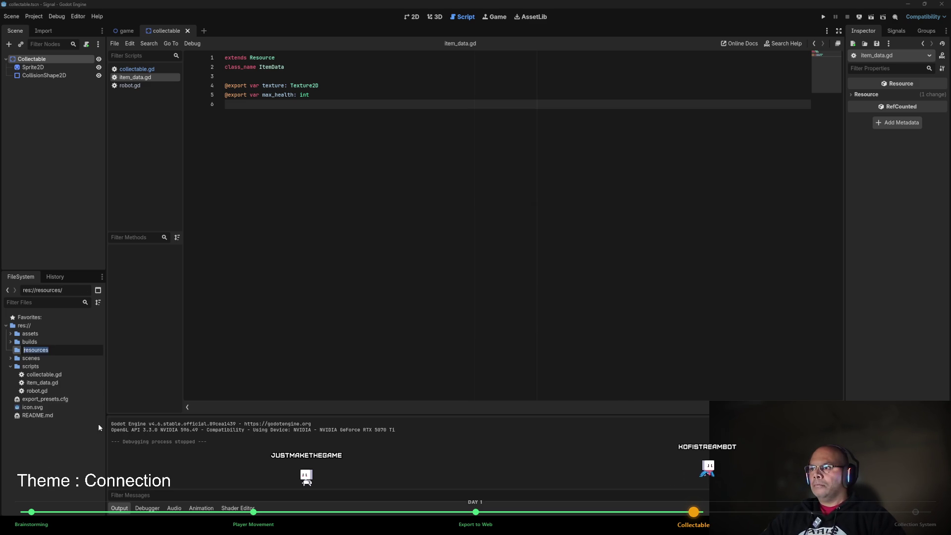
type("data")
key("Return")
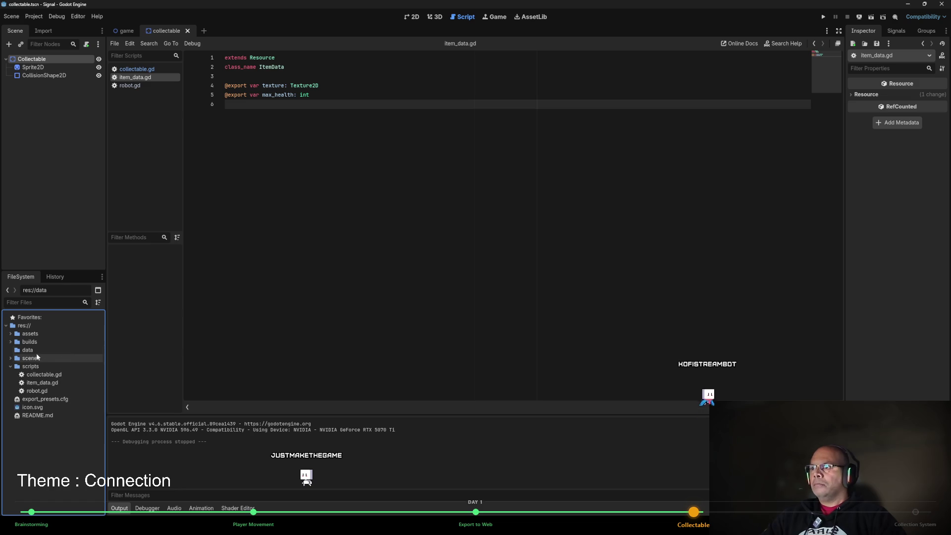
Create a new folder named items inside data.
right_click(28, 349)
mouse_move(50, 357)
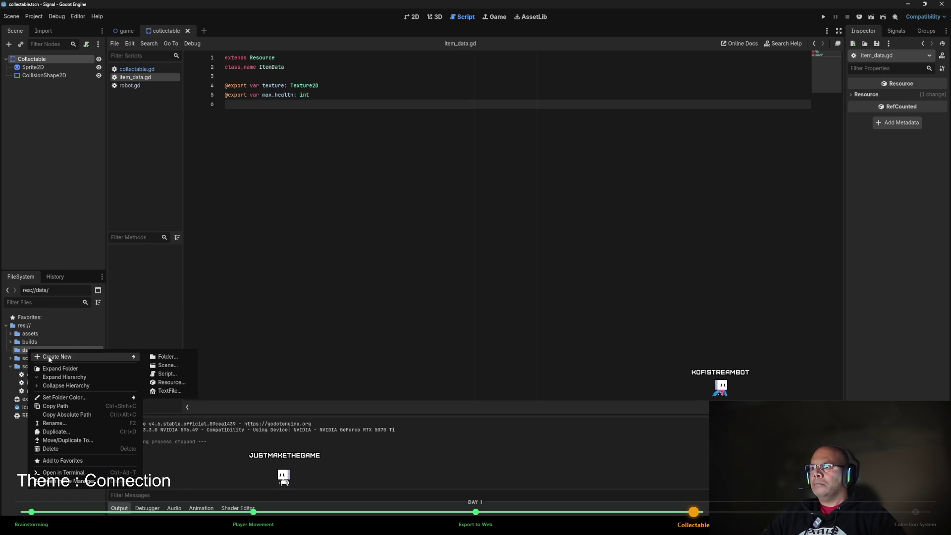
left_click(160, 355)
type("items")
key("BackSpace")
key("BackSpace")
key("BackSpace")
key("BackSpace")
type("tems")
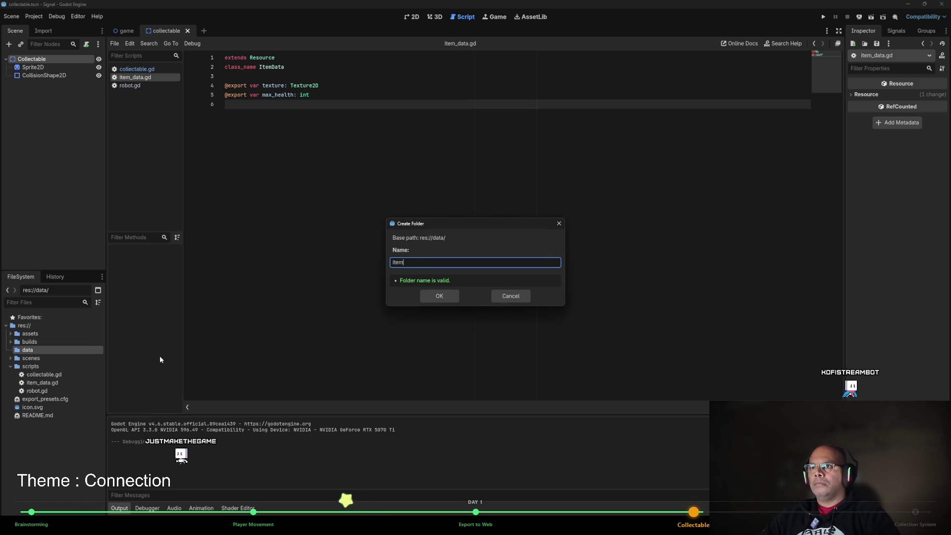
left_click(434, 296)
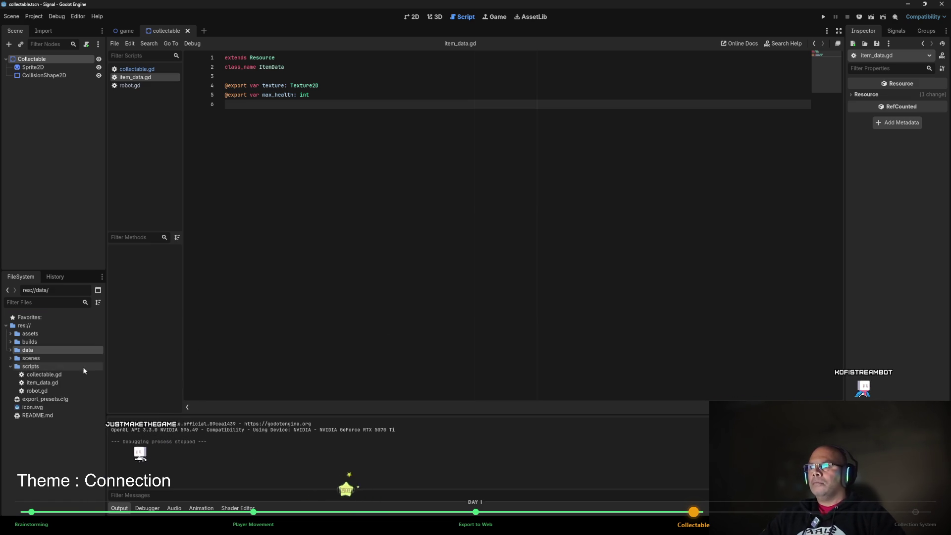
left_click(24, 358)
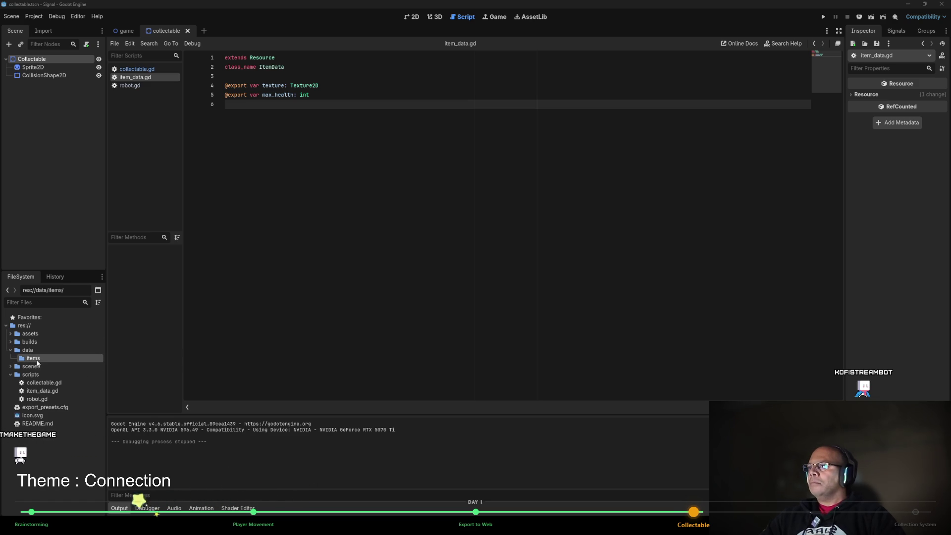
Create a new ItemData resource in data/items and save it as gem.tres.
right_click(37, 360)
mouse_move(65, 366)
left_click(177, 391)
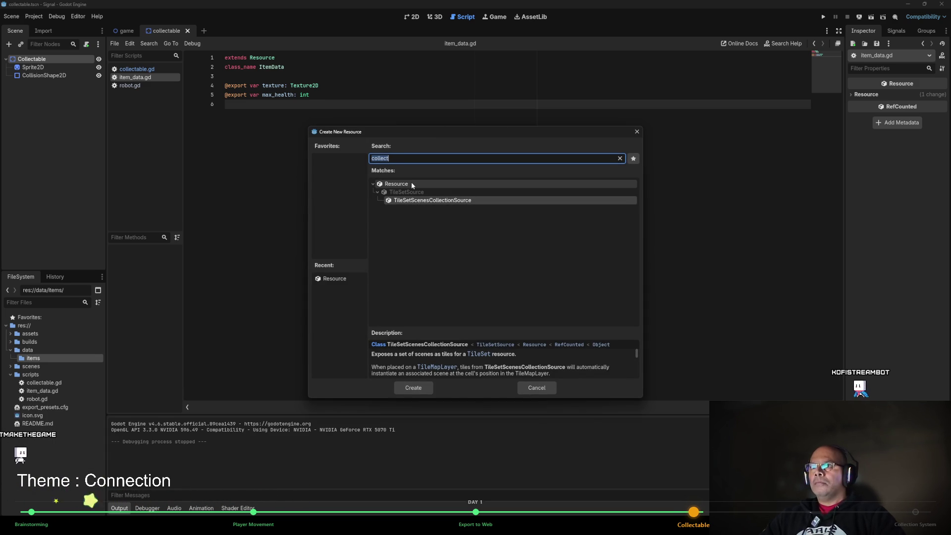
type("item")
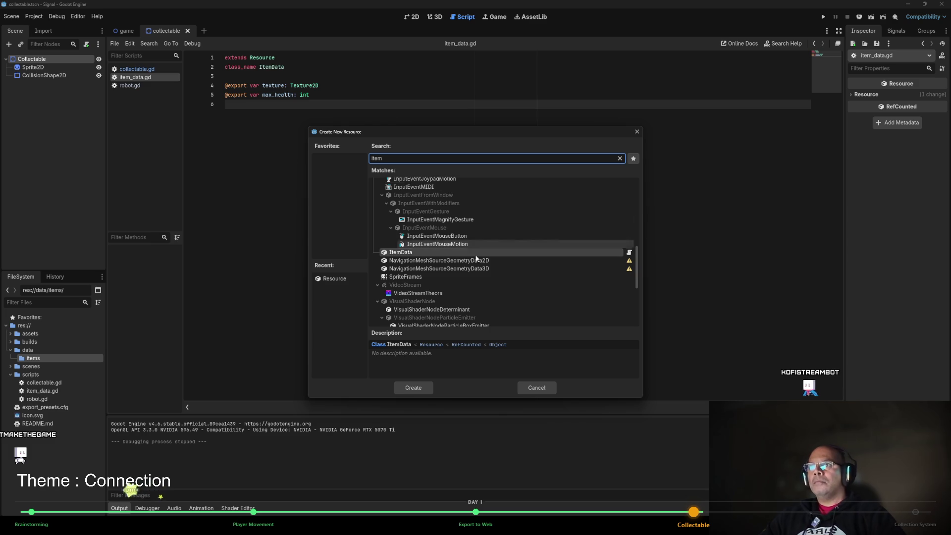
double_click(402, 252)
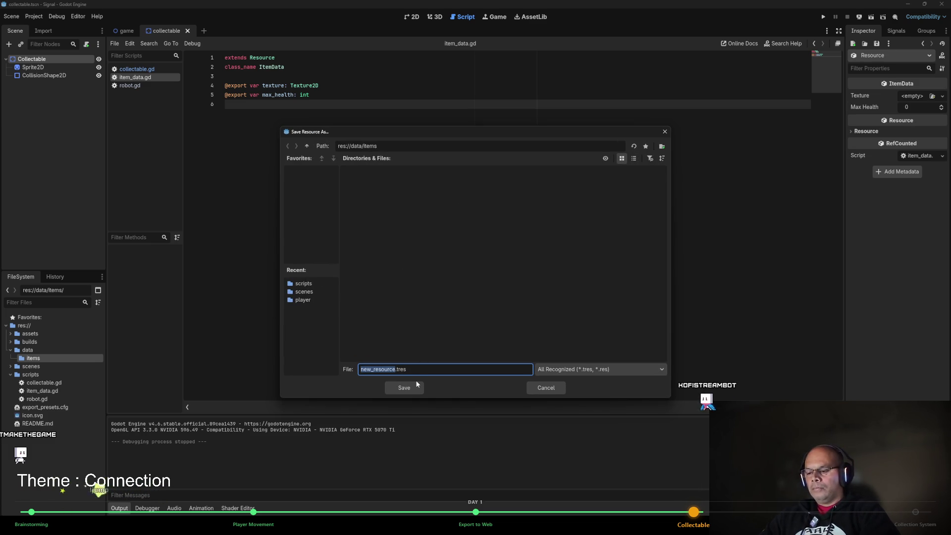
key("BackSpace")
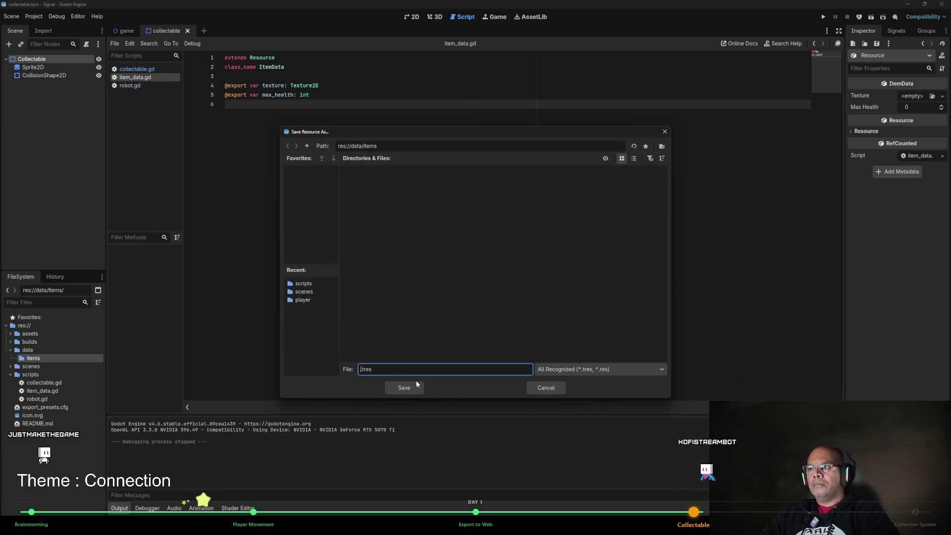
type("gem")
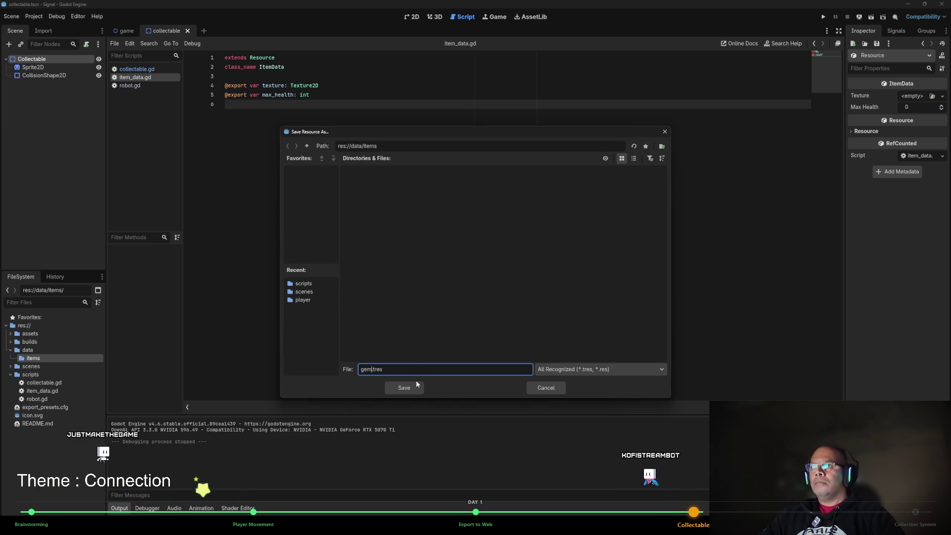
left_click(403, 388)
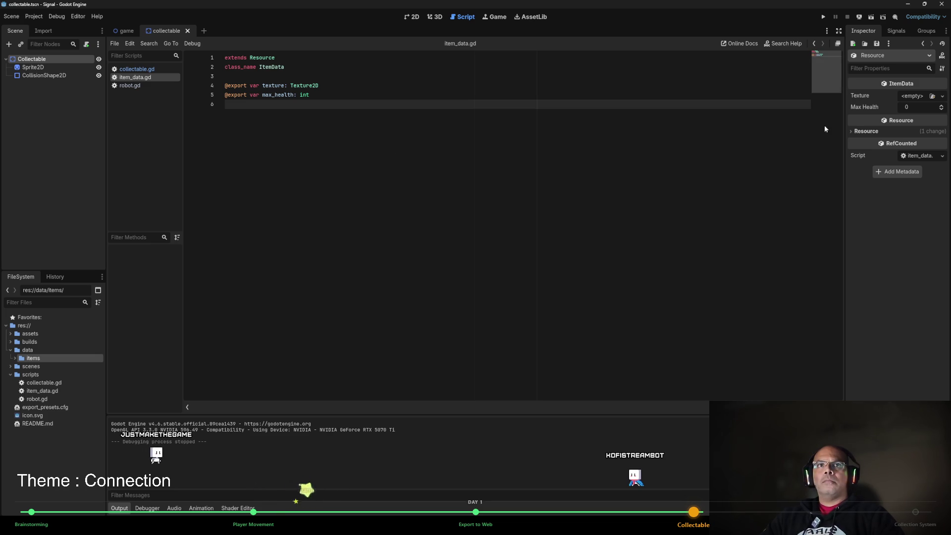
Give the gem's Texture a new AtlasTexture using amethyst.png as its atlas.
left_click(942, 96)
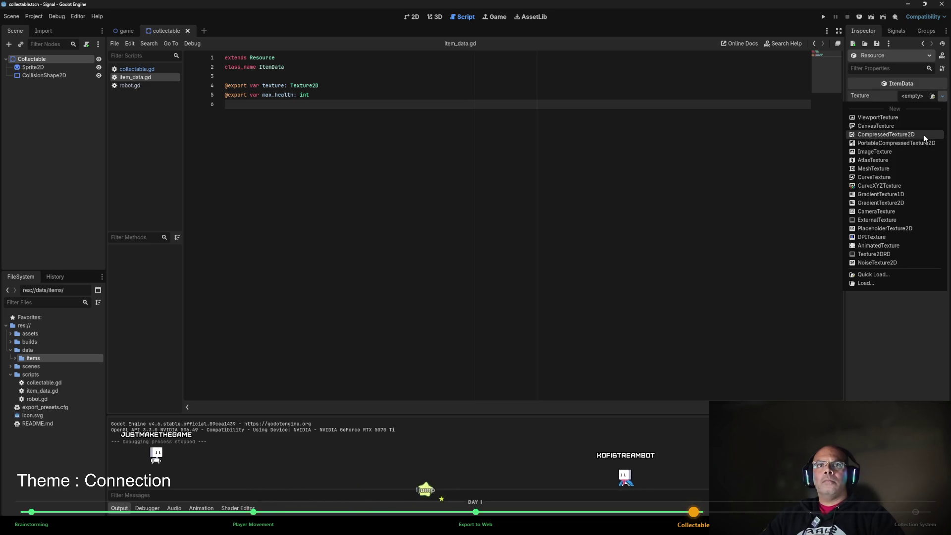
left_click(875, 160)
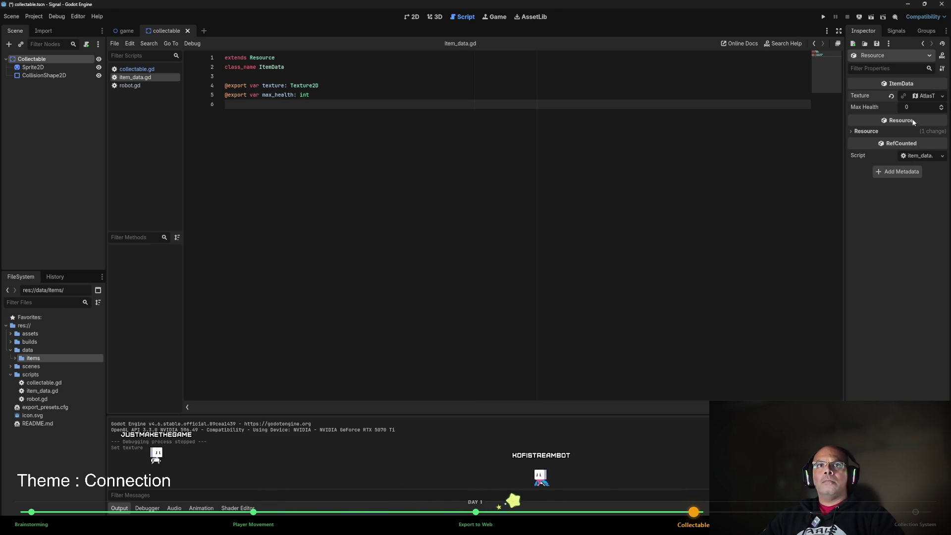
left_click(926, 96)
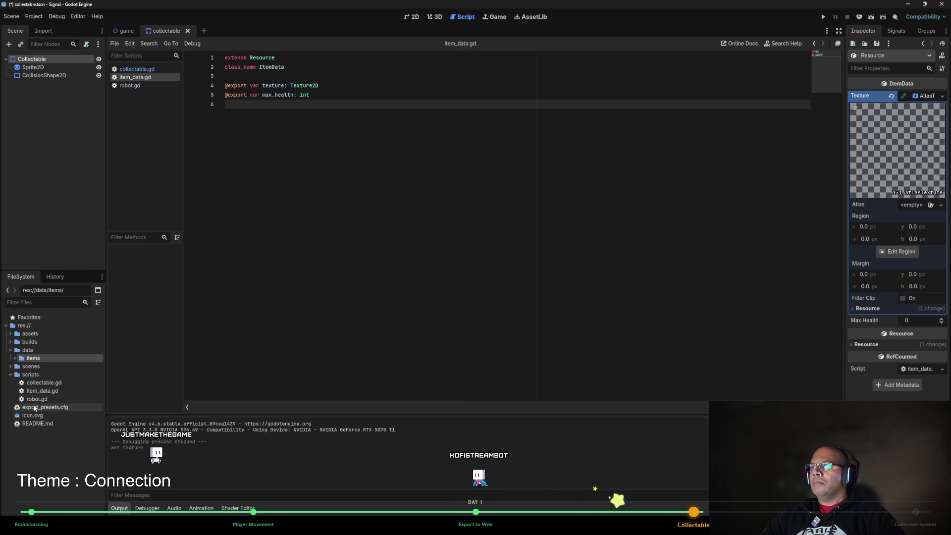
left_click(11, 333)
left_click(14, 342)
left_click(19, 350)
mouse_move(52, 358)
left_mouse_down()
mouse_move(228, 337)
mouse_move(913, 208)
left_mouse_up()
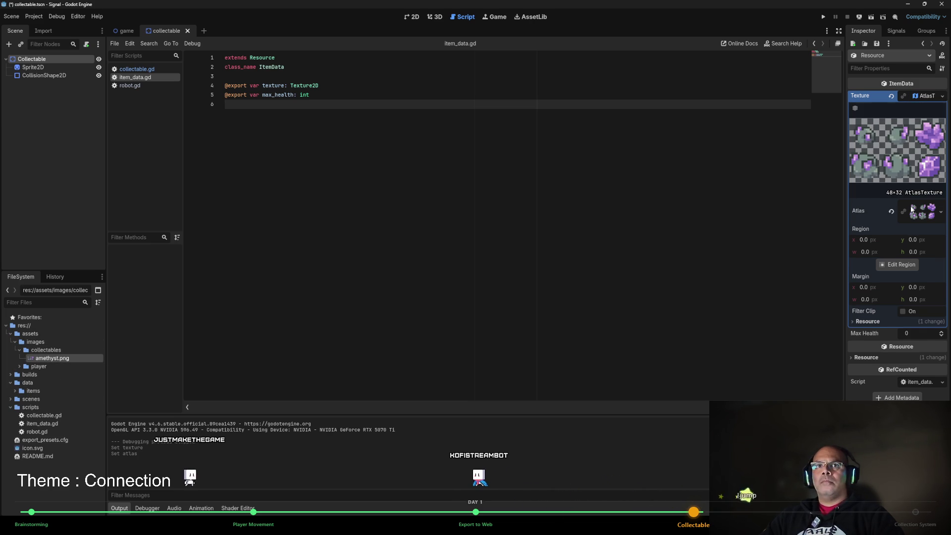
Crop the atlas region to the 16×16 rock gem at 16,16 and save.
left_click(897, 266)
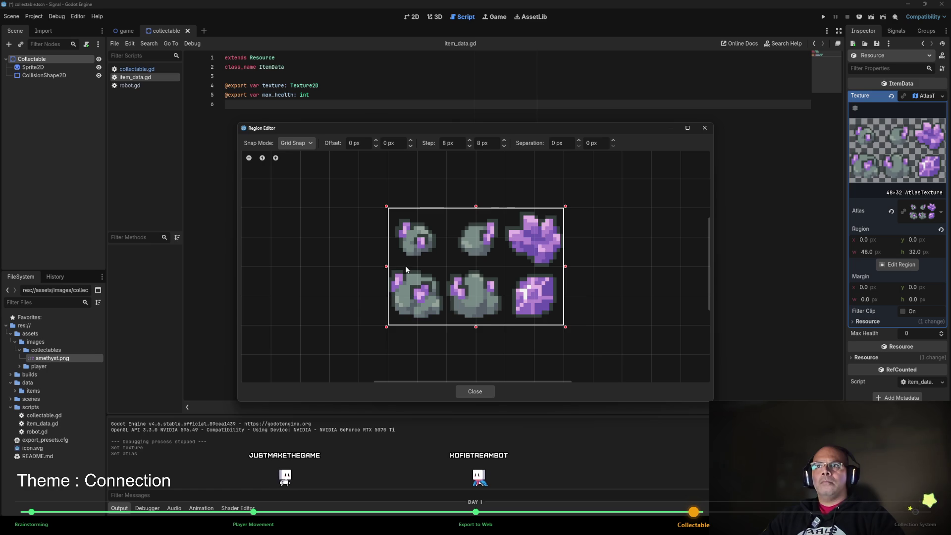
left_click_drag(406, 269, 445, 270)
left_click_drag(568, 270, 516, 273)
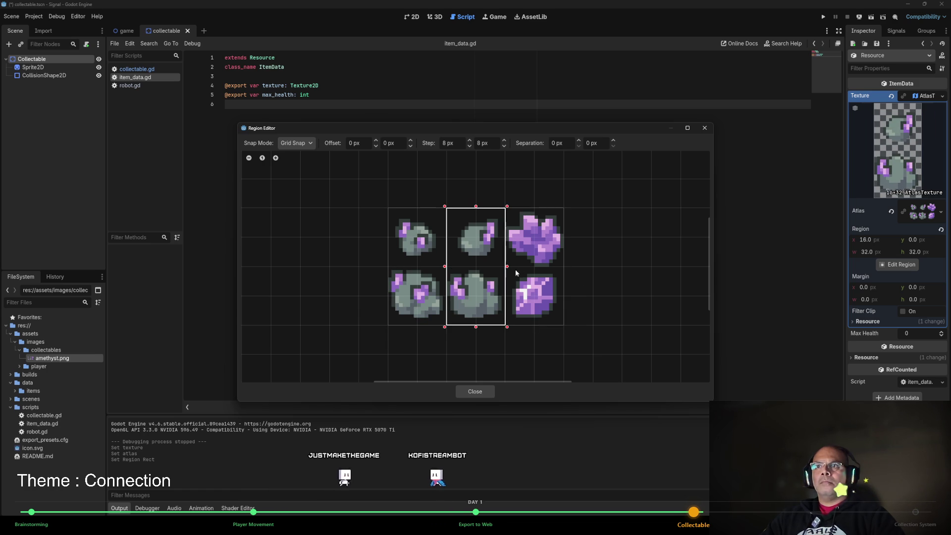
left_click_drag(476, 206, 480, 254)
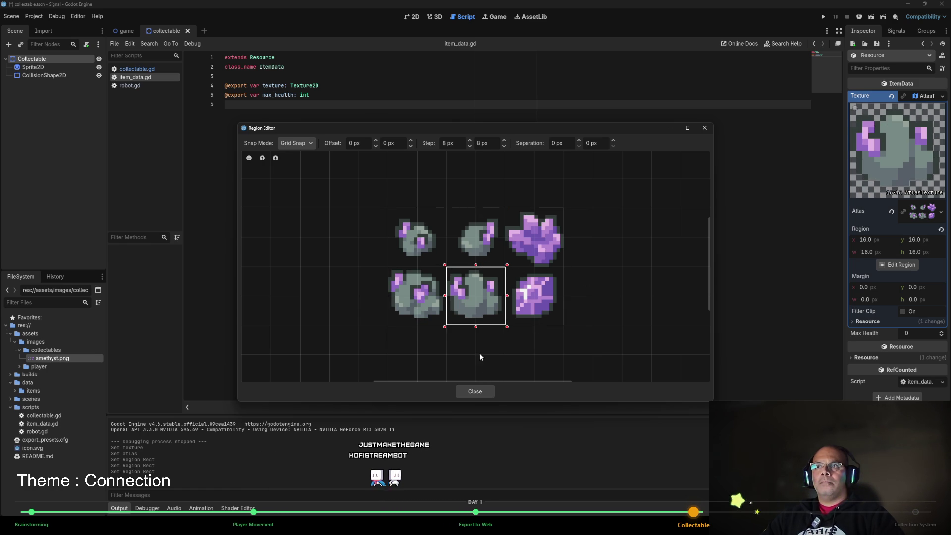
left_click(482, 391)
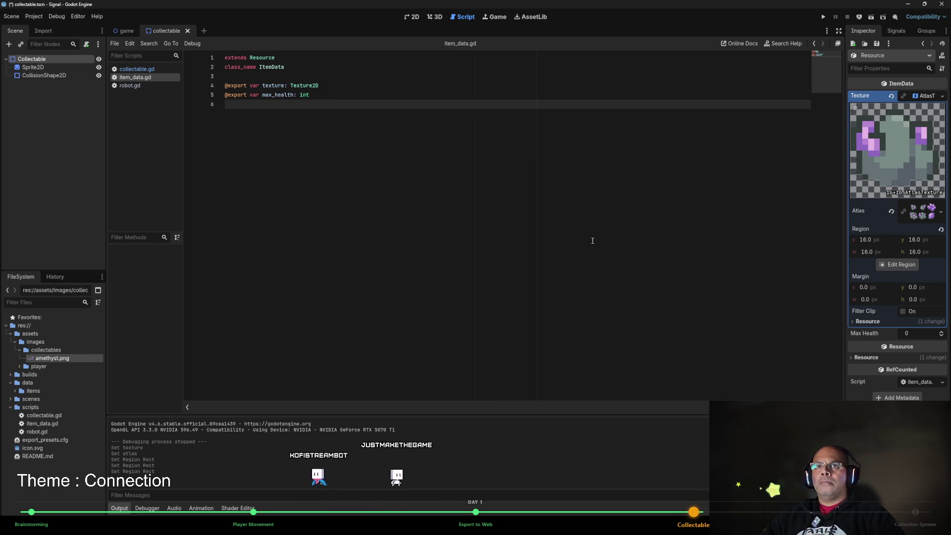
key("ctrl+s")
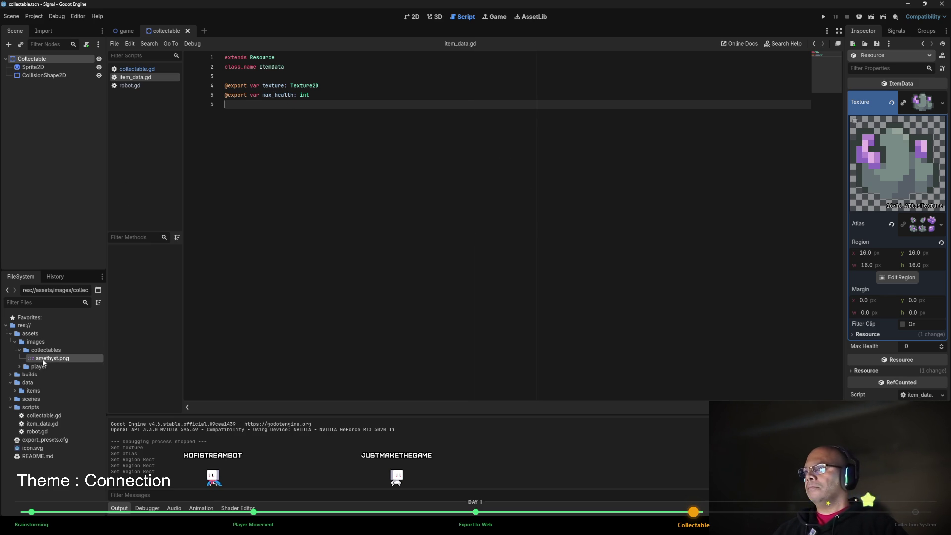
left_click(42, 423)
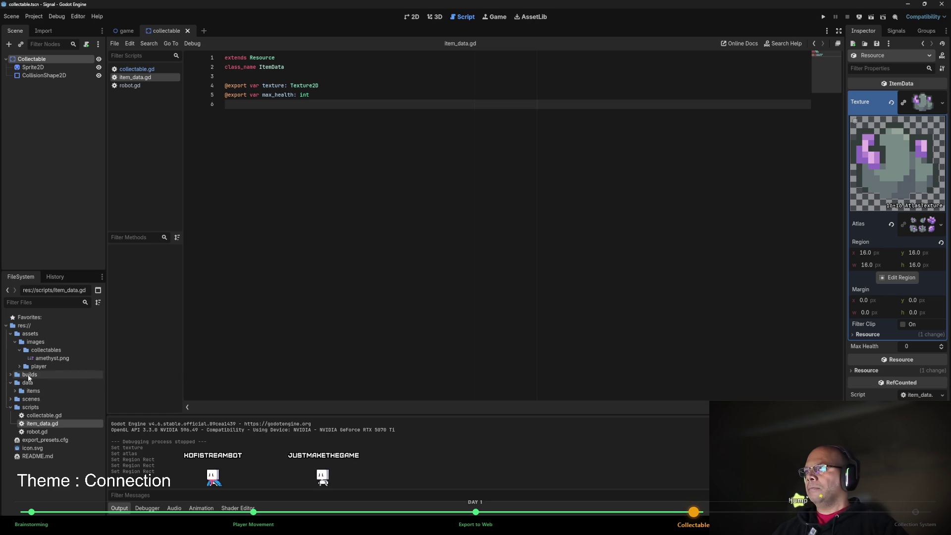
Rename gem.tres to Rock_Gem.tres.
left_click(45, 358)
left_click(11, 333)
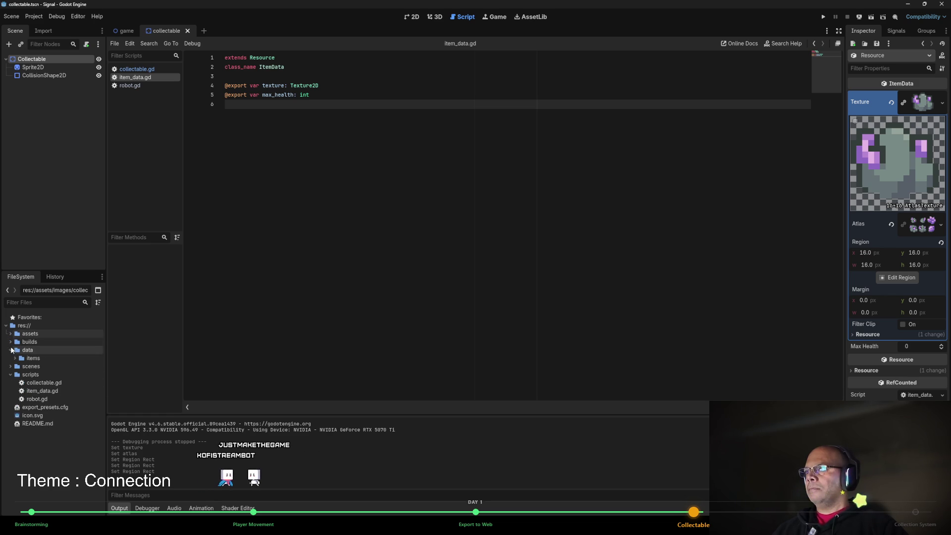
left_click(16, 358)
left_click(36, 366)
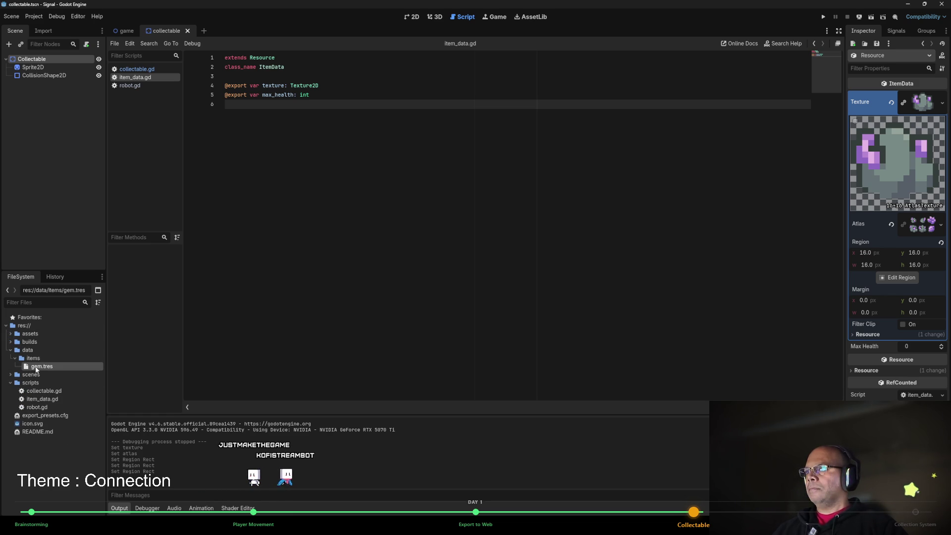
right_click(36, 368)
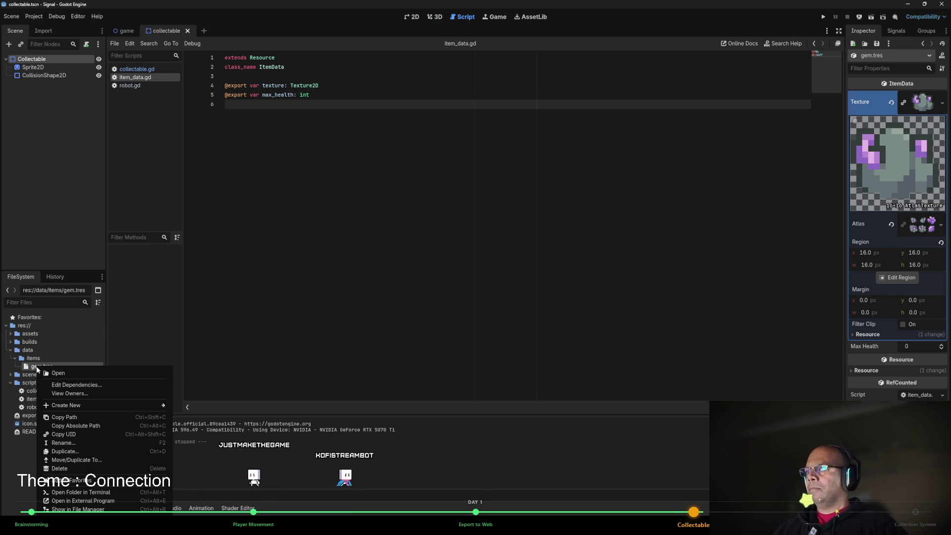
left_click(71, 445)
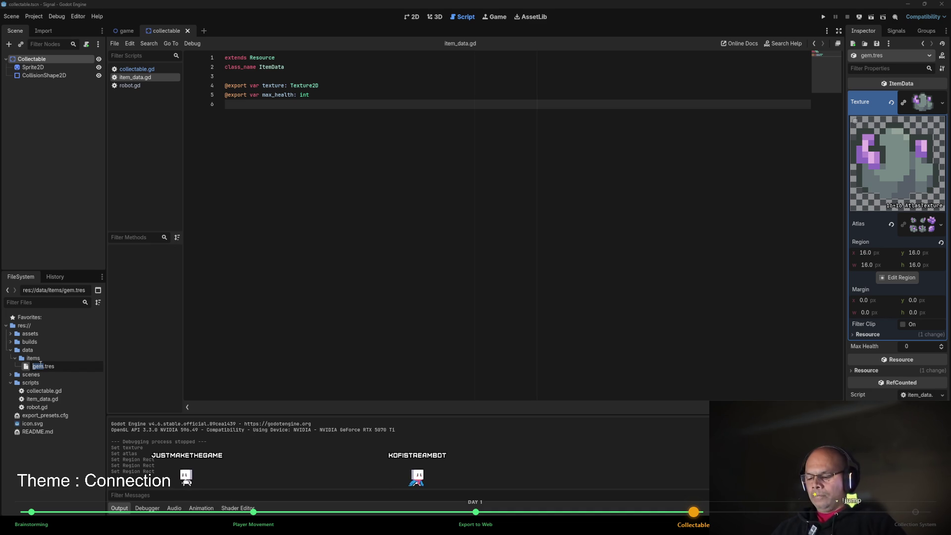
type("Rob_G")
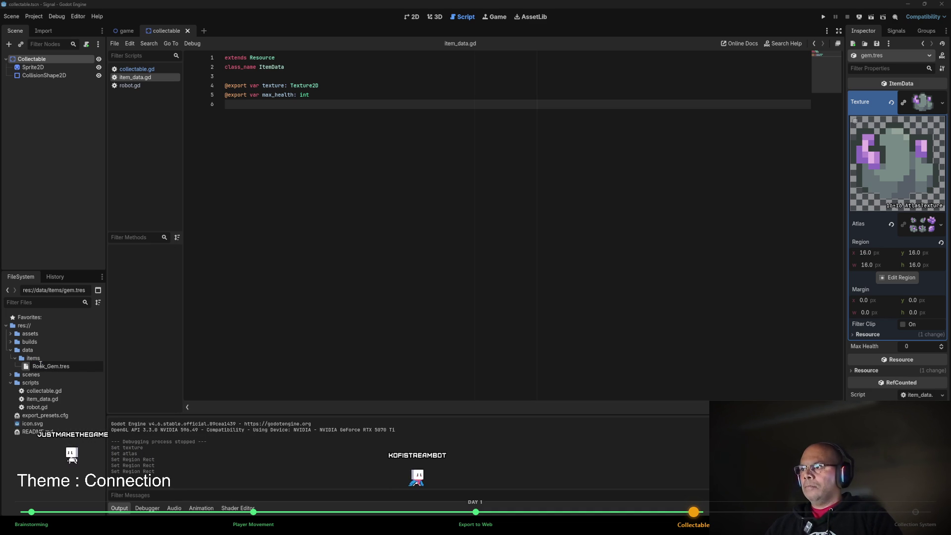
key("Return")
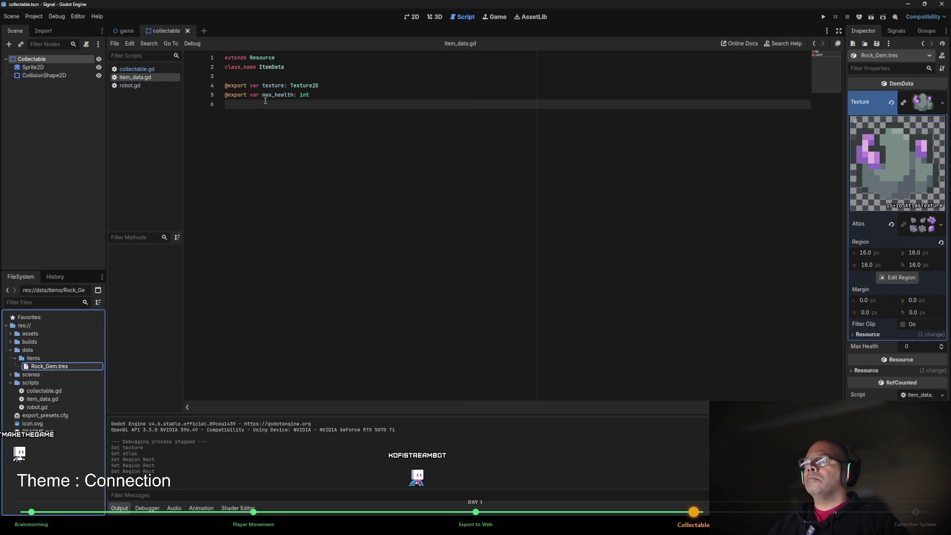
Set Rock_Gem.tres's Max Health to 3 and close the collectable scene.
double_click(51, 400)
left_click(35, 365)
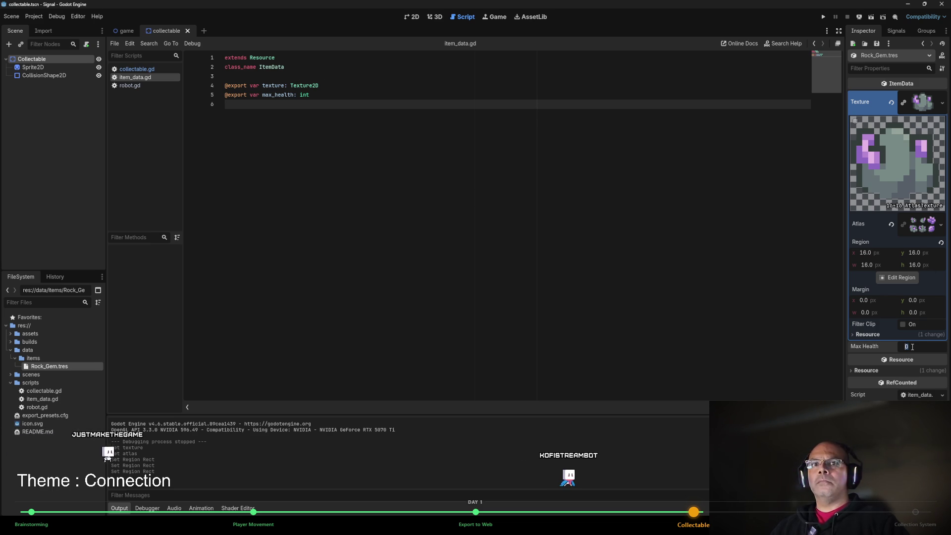
type("3")
left_click(387, 275)
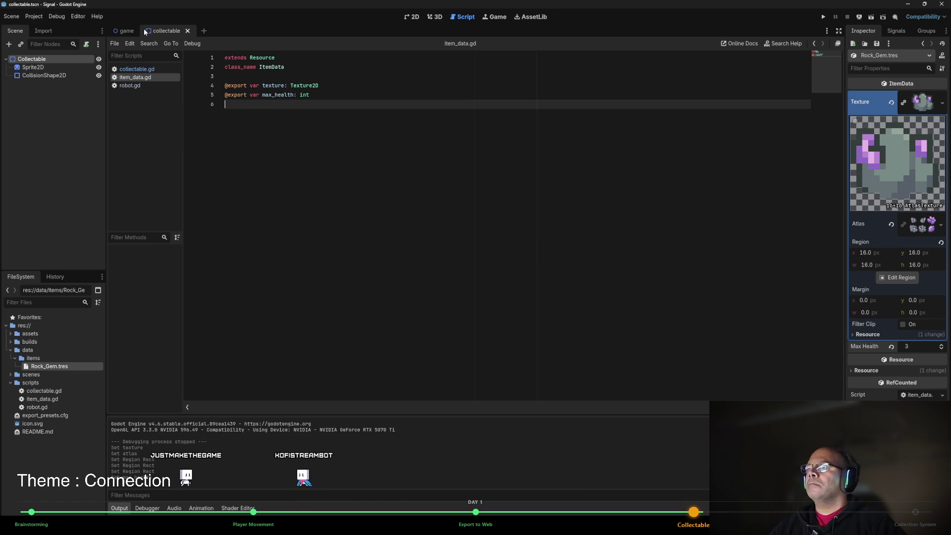
left_click(187, 31)
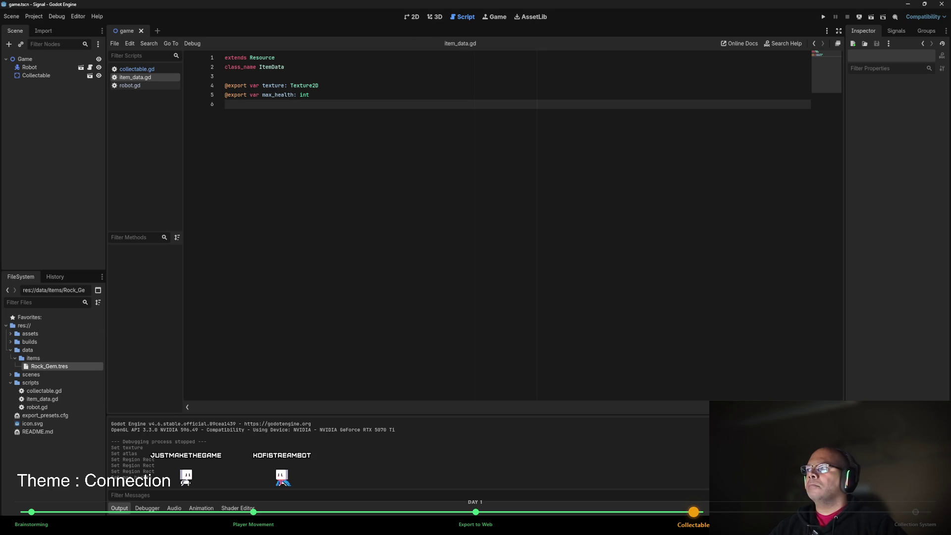
Rename collectable.tscn in the scenes folder to item.tscn.
left_click(35, 392)
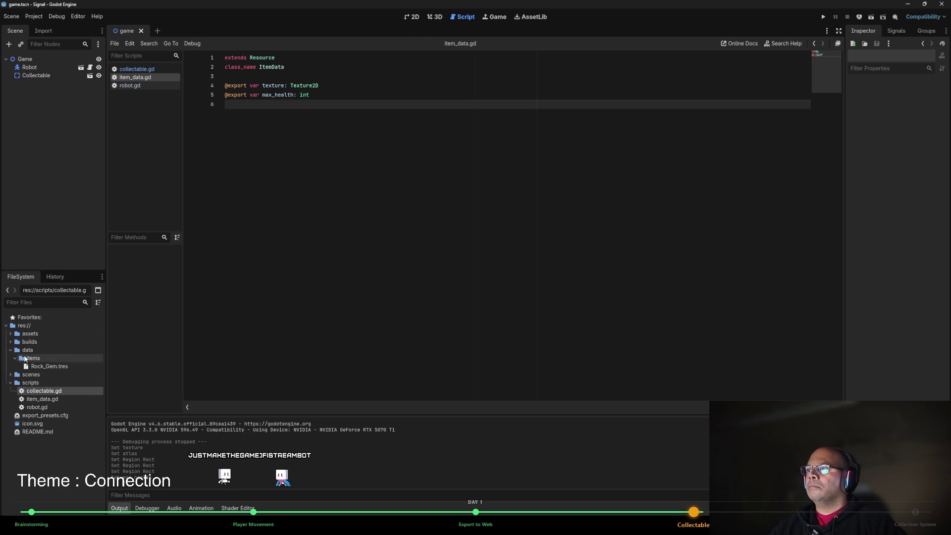
left_click(11, 374)
left_click(40, 383)
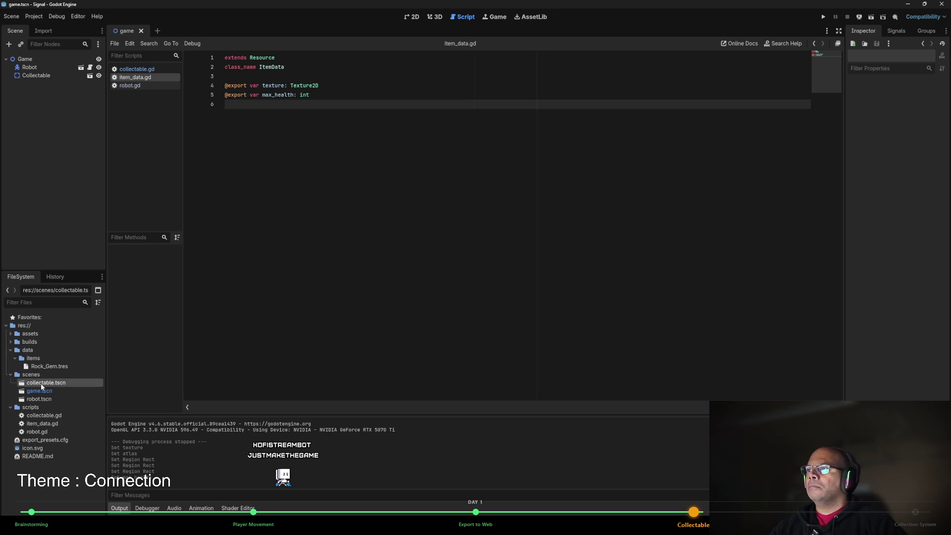
right_click(41, 383)
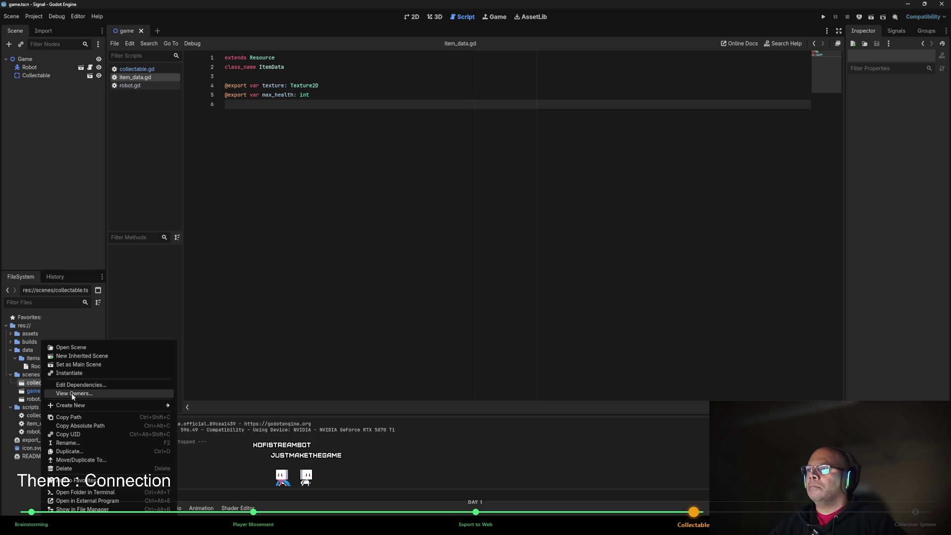
left_click(78, 442)
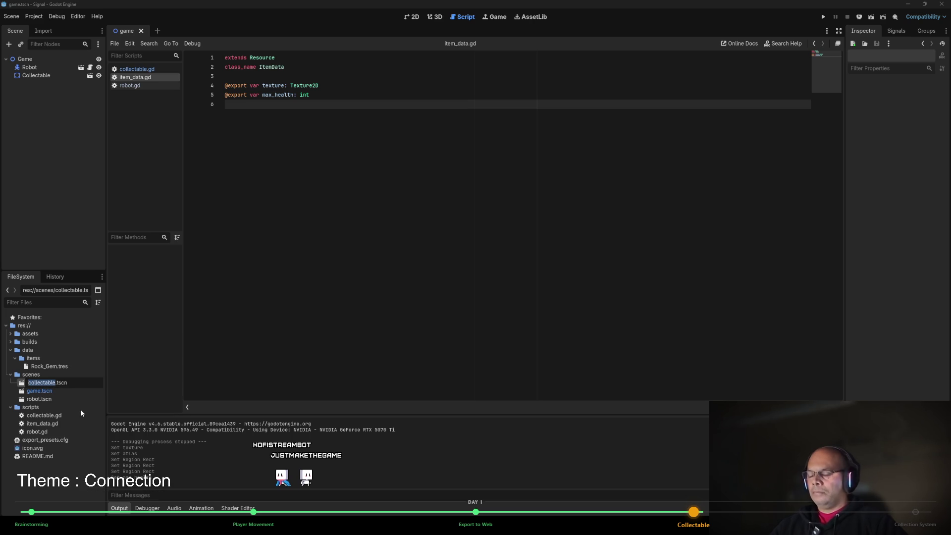
type("Item")
key("BackSpace")
key("BackSpace")
key("BackSpace")
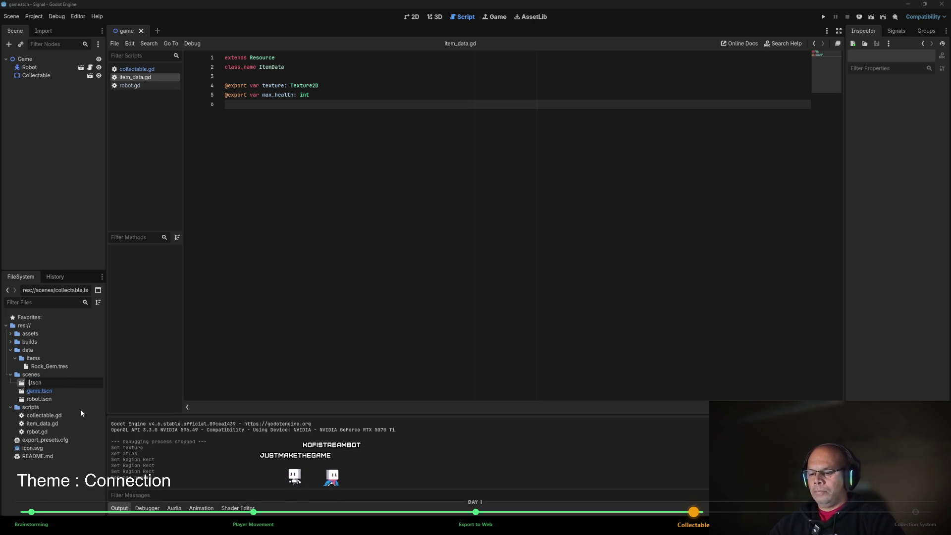
type("item")
key("Return")
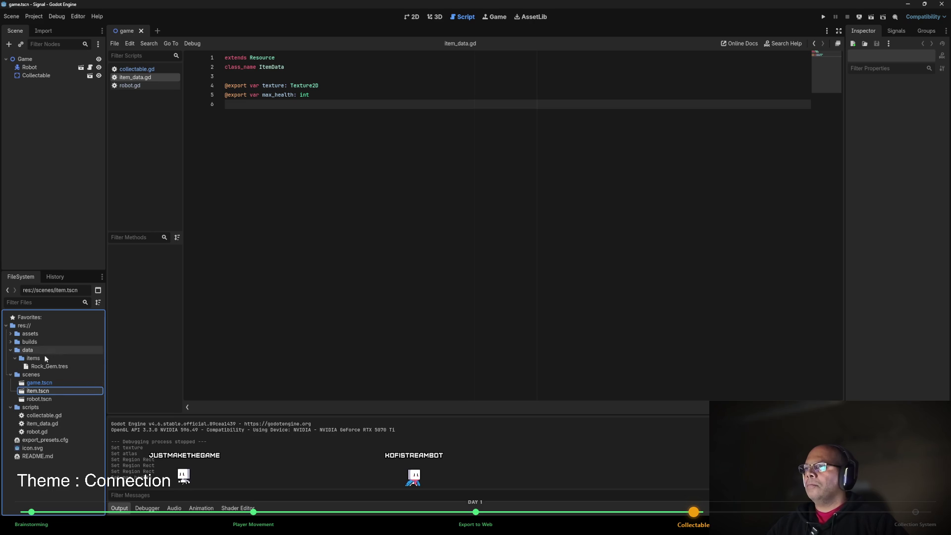
Rename the game scene's Collectable node to Item.
left_click(37, 382)
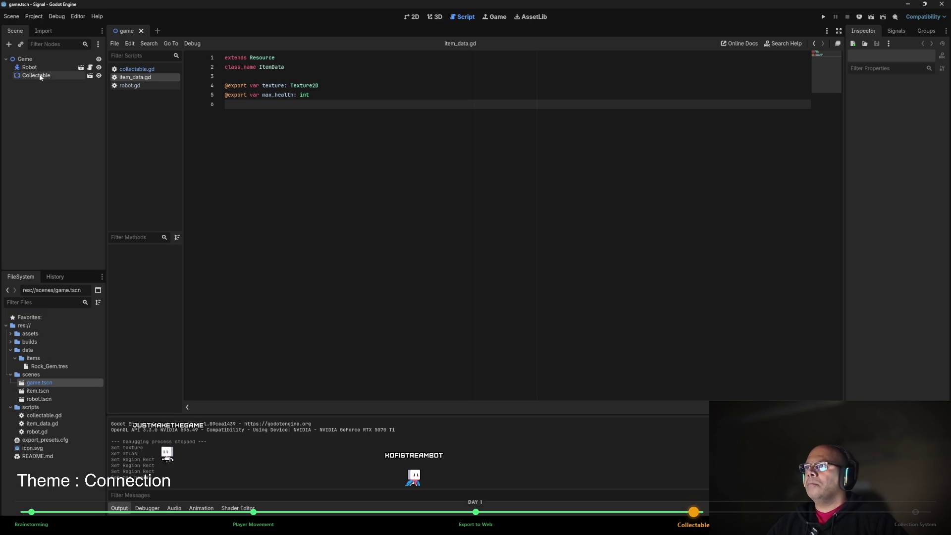
double_click(55, 76)
type("Item")
key("Return")
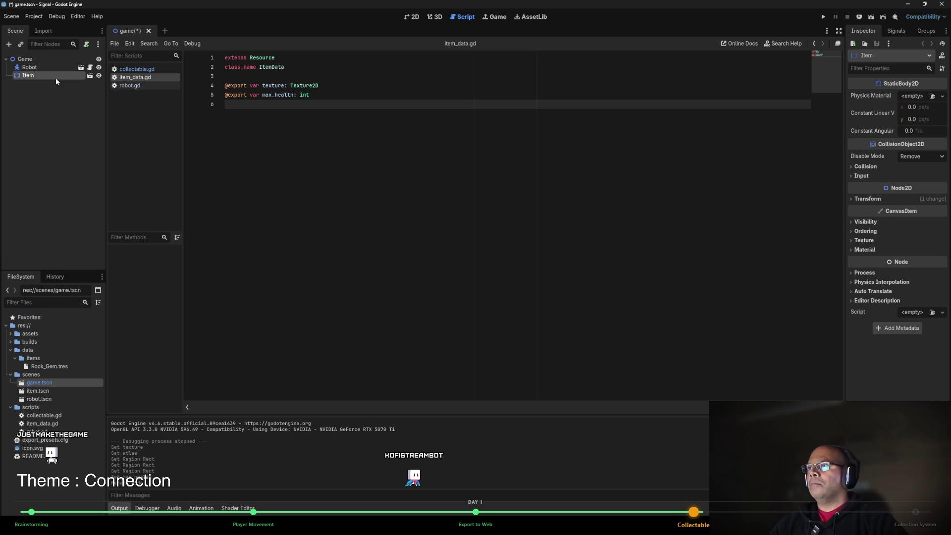
left_click(37, 126)
Save the game scene with the Item node and run the game.
left_click(39, 77)
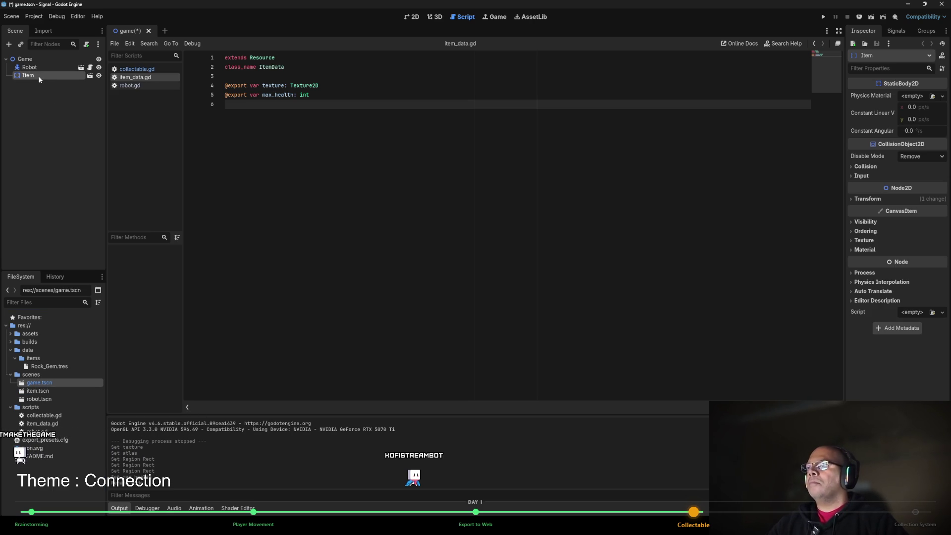
key("ctrl+s")
key("F5")
Walk the character around and onto the rock gem, then stop the game.
key("Right")
key("Up")
key("Left")
key("Down")
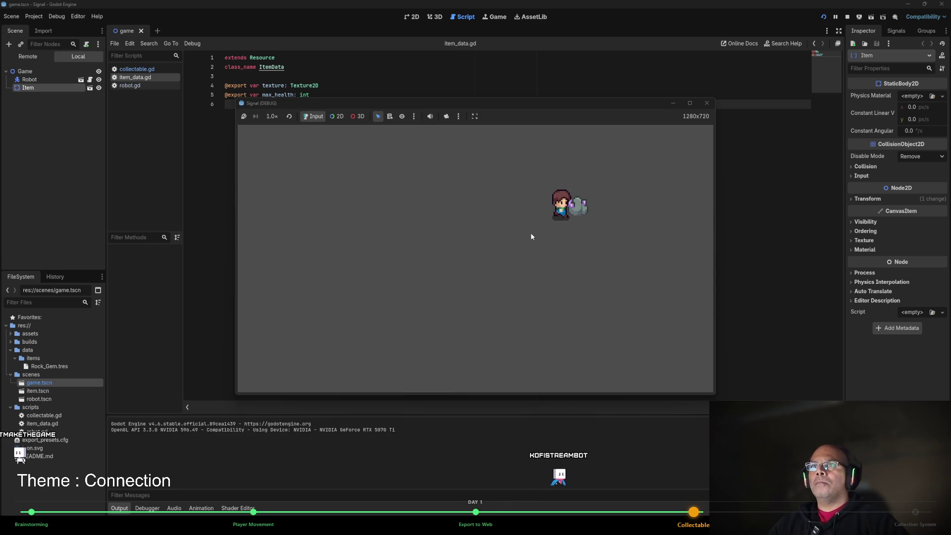
left_click(706, 103)
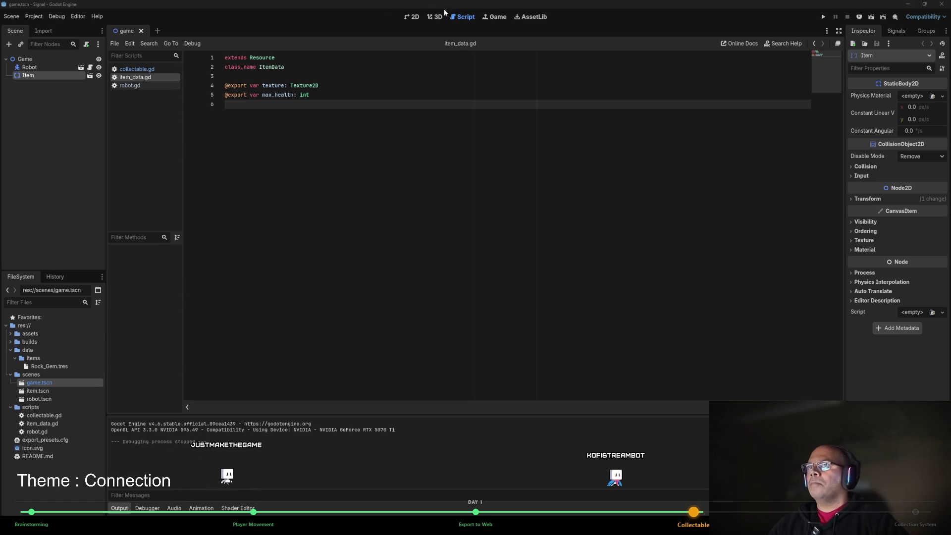
left_click(38, 391)
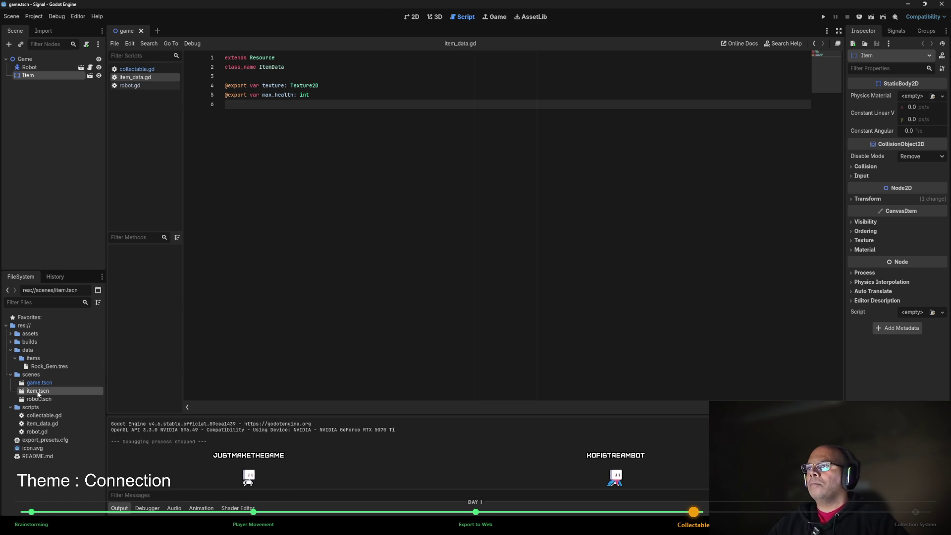
Open item.tscn in the 2D scene view.
double_click(36, 391)
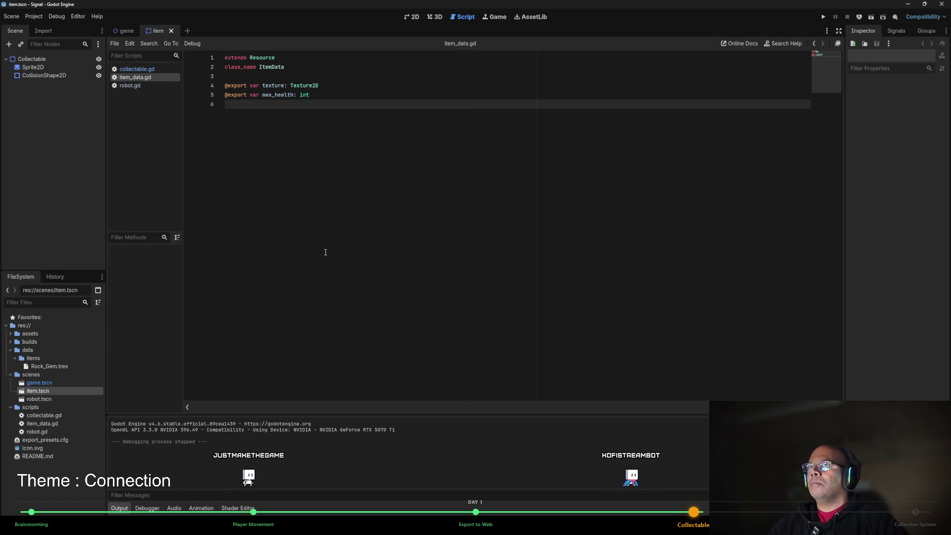
left_click(414, 17)
scroll(193, 125, "up", 10)
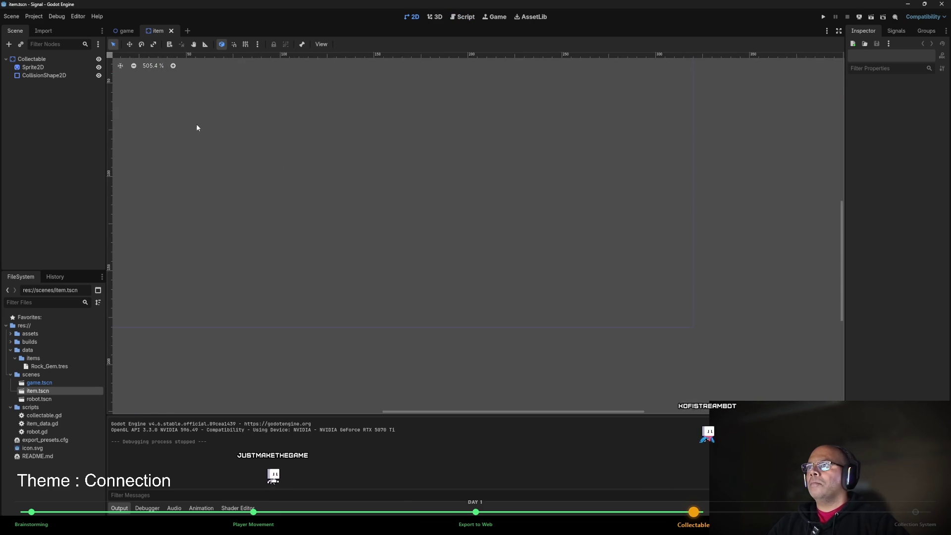
scroll(525, 296, "up", 1)
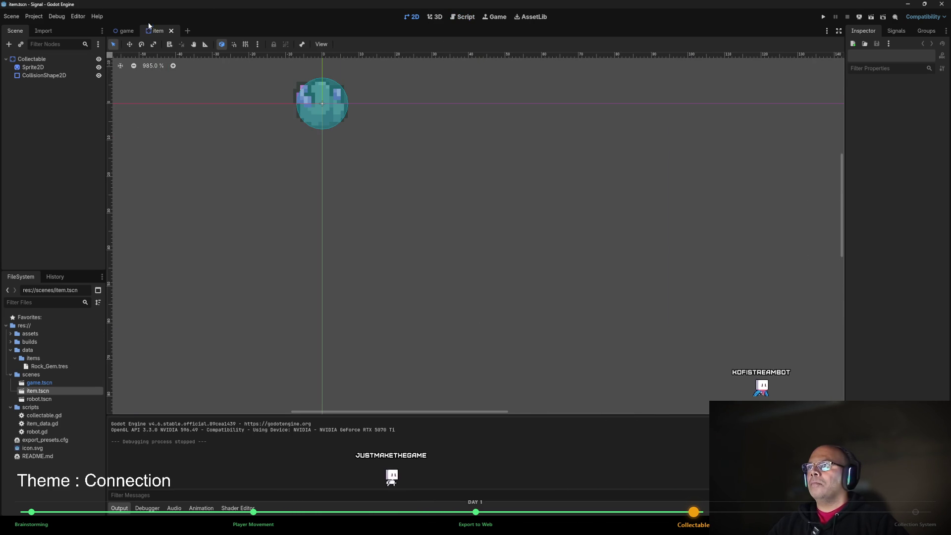
Rename the scene's root node from Collectable to Item and save the scene.
left_click(28, 60)
right_click(27, 60)
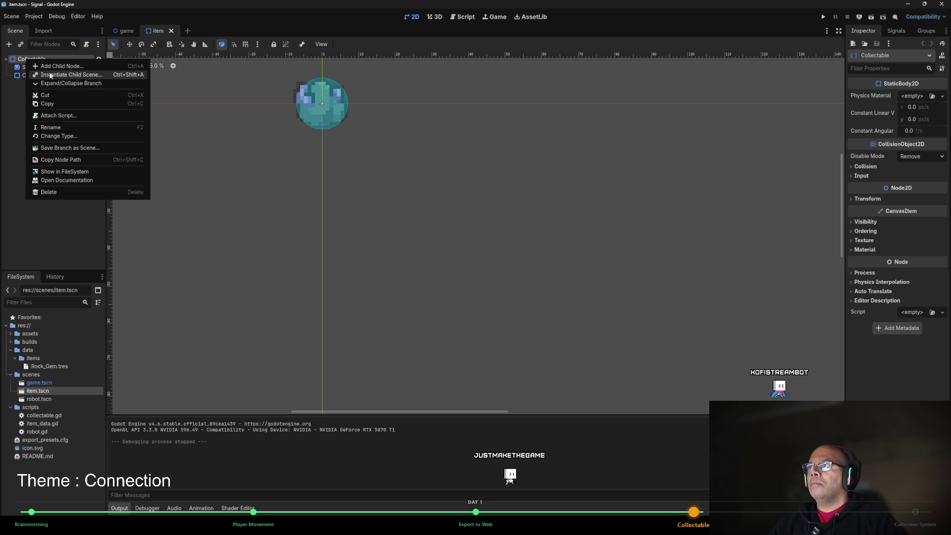
left_click(61, 128)
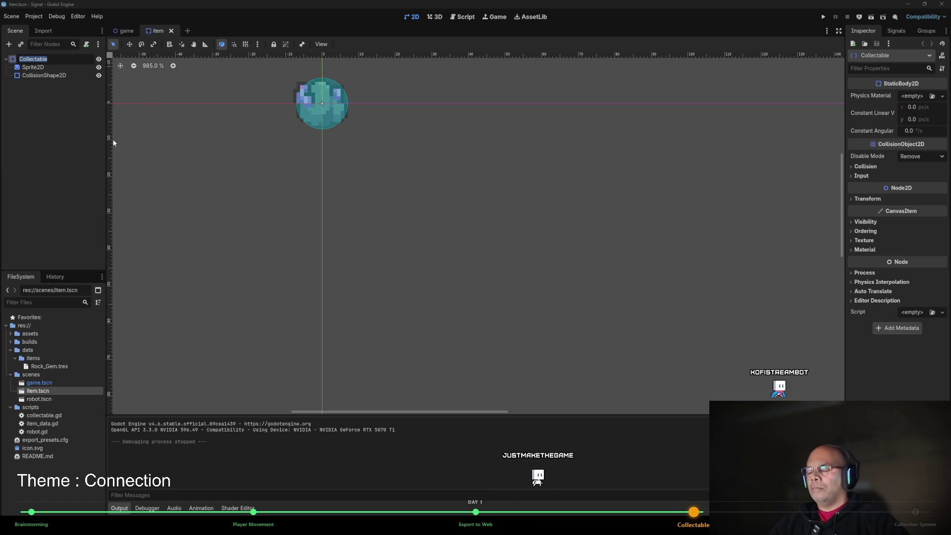
type("Item")
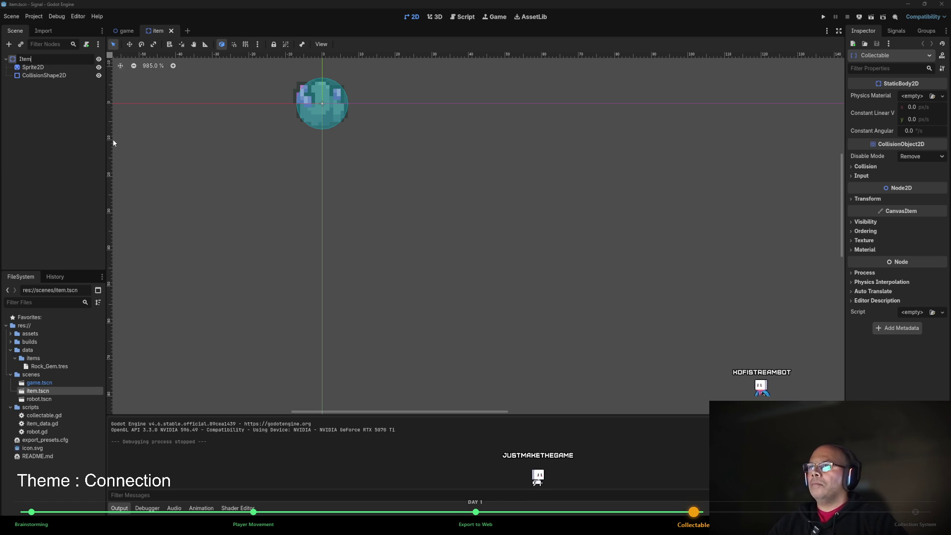
key("Return")
left_click(206, 117)
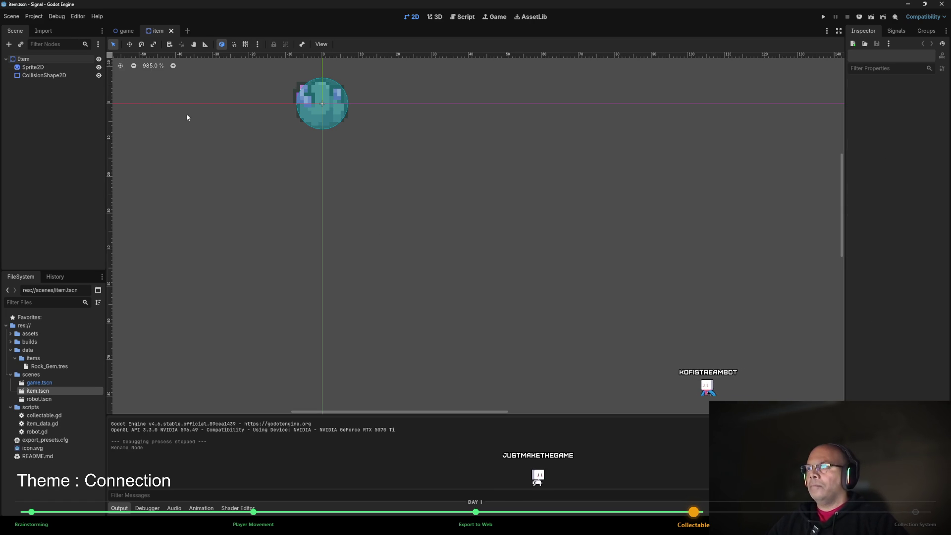
left_click(33, 59)
key("ctrl+s")
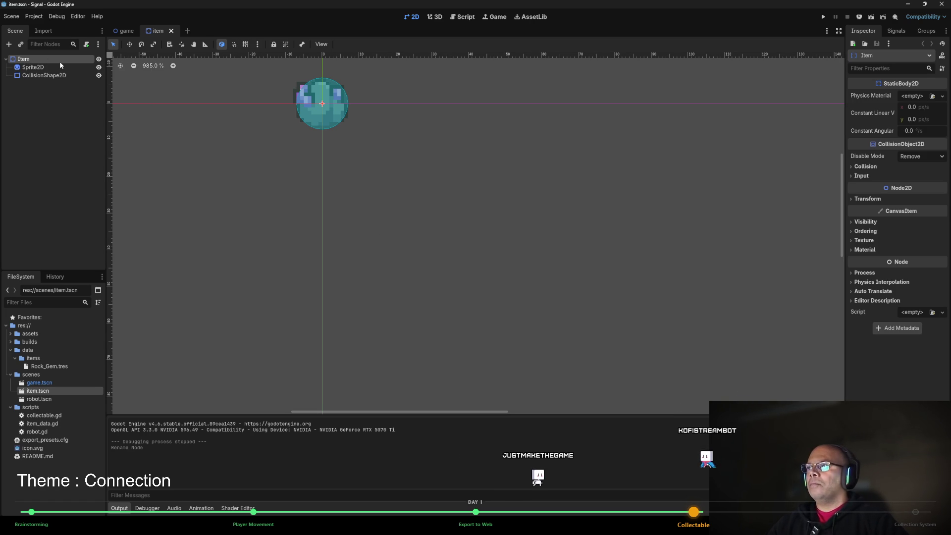
Attach a new script res://scripts/item.gd to the Item node.
left_click(86, 44)
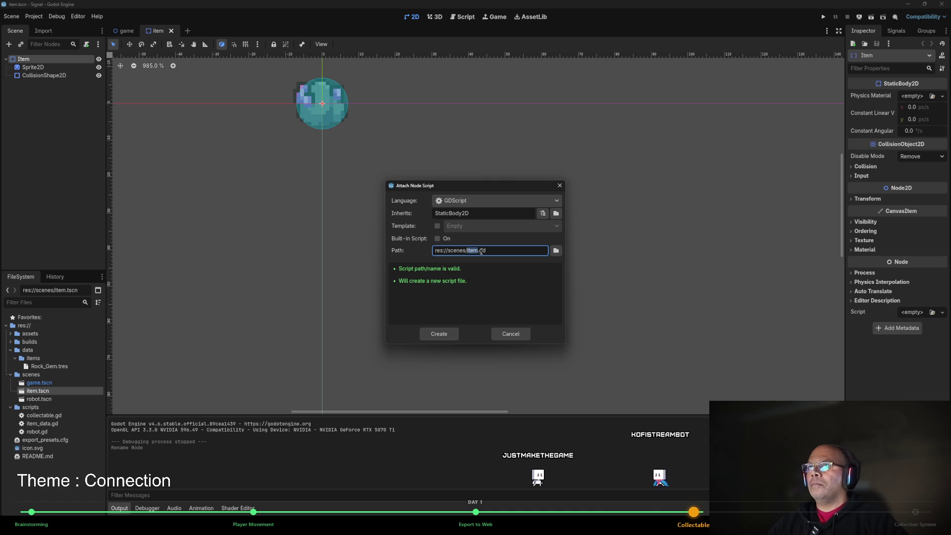
left_click(555, 250)
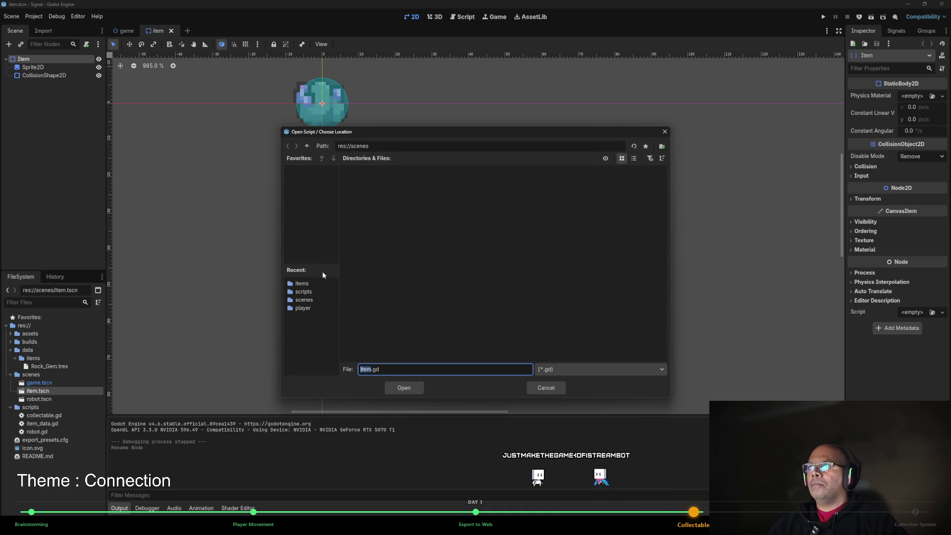
left_click(303, 292)
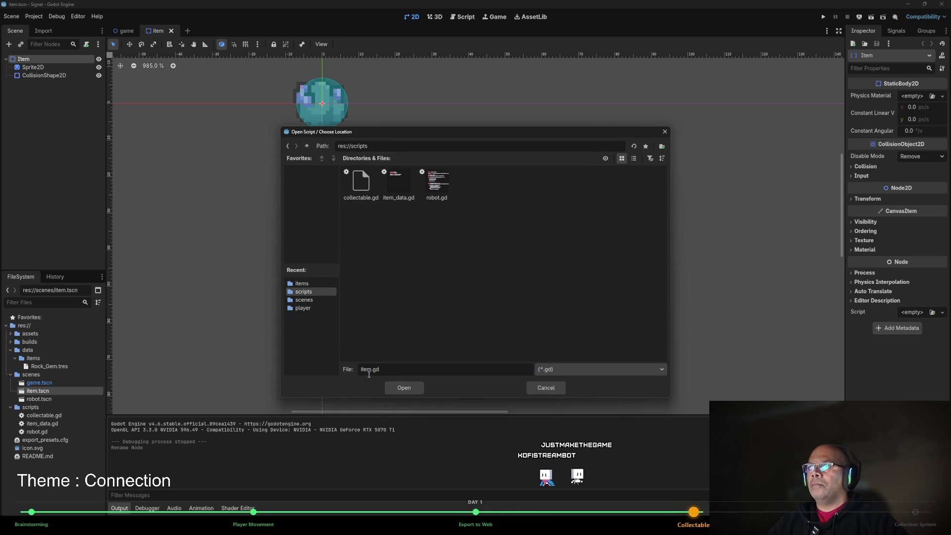
left_click(414, 389)
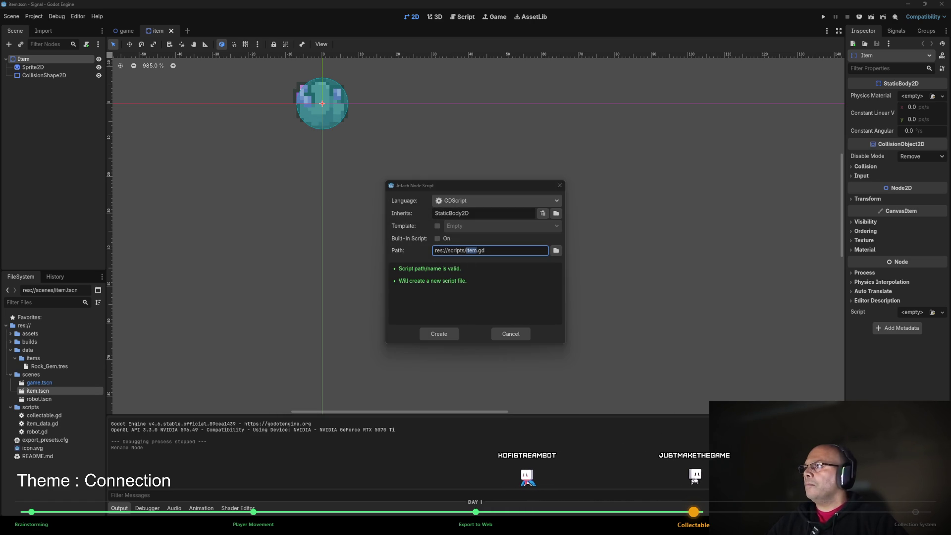
left_click(443, 335)
left_click(443, 335)
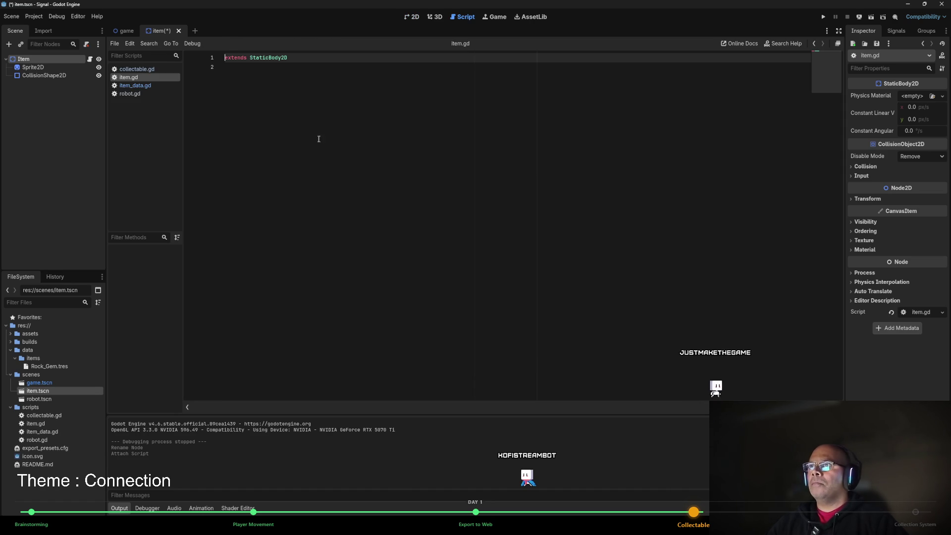
Start typing a func _ready line below the extends line.
left_click(269, 73)
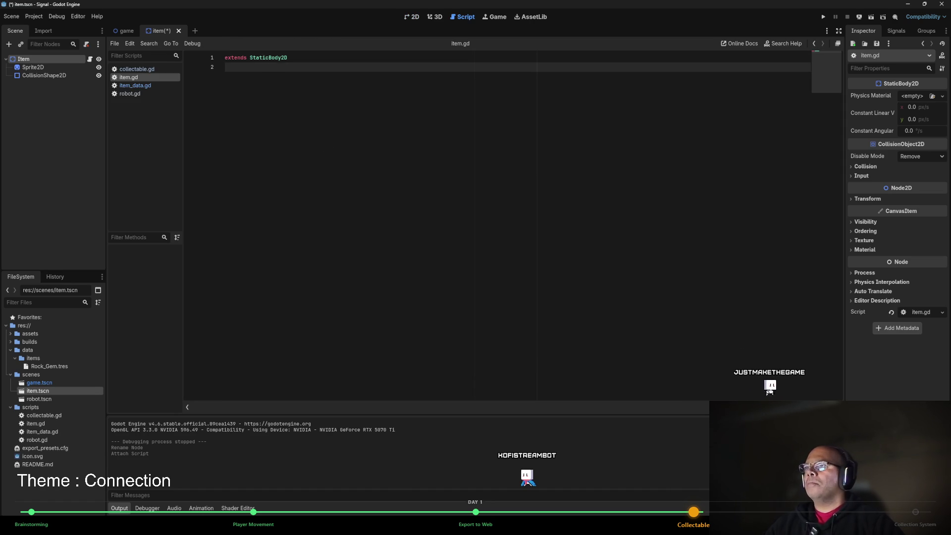
key("Return")
key("Return")
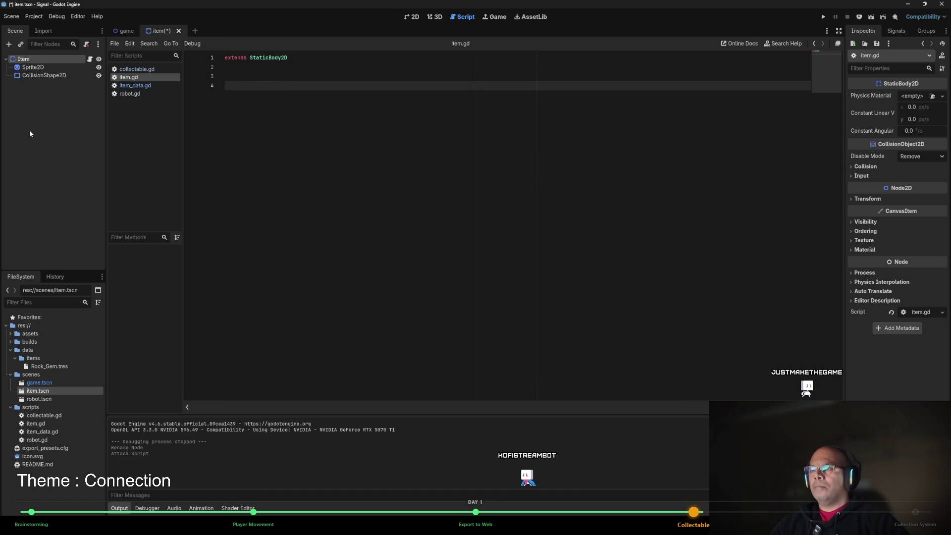
key("BackSpace")
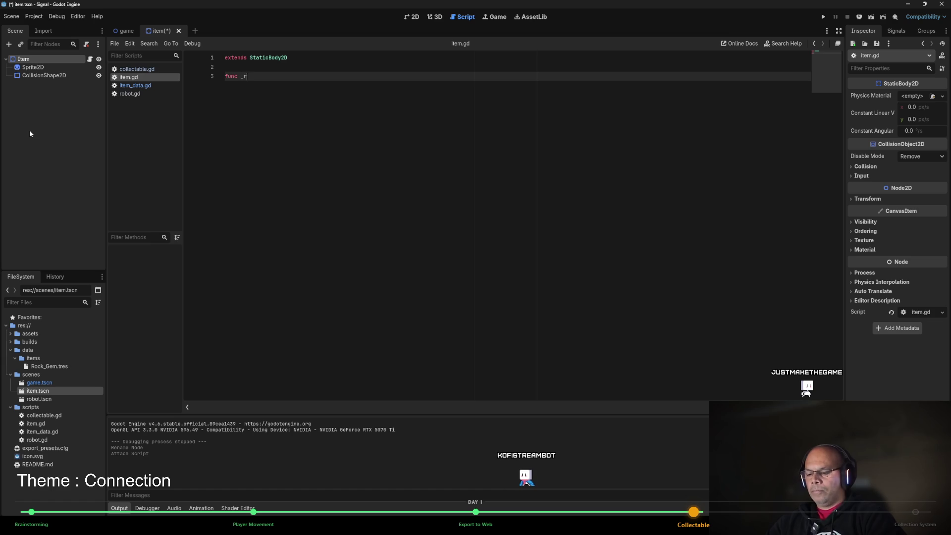
key("BackSpace")
key("BackSpace")
key("BackSpace")
type("ead")
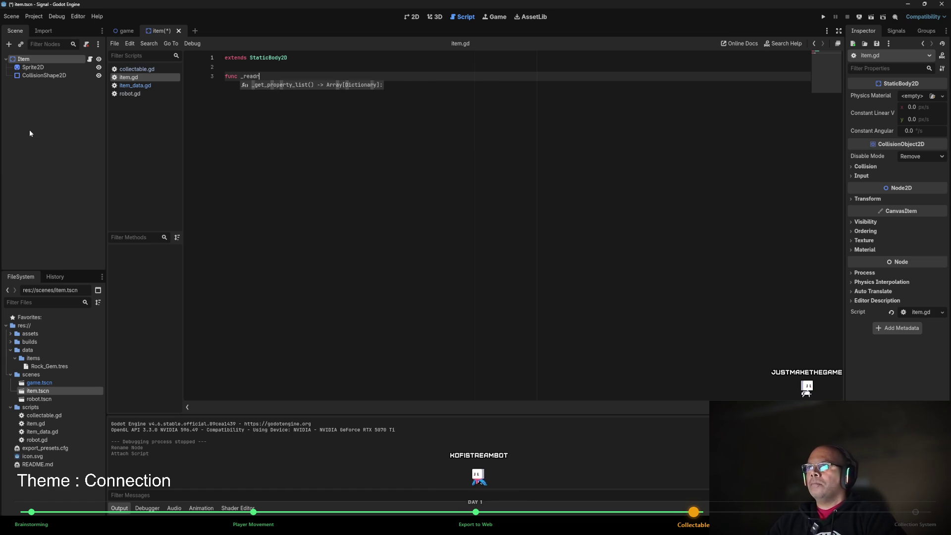
type("y")
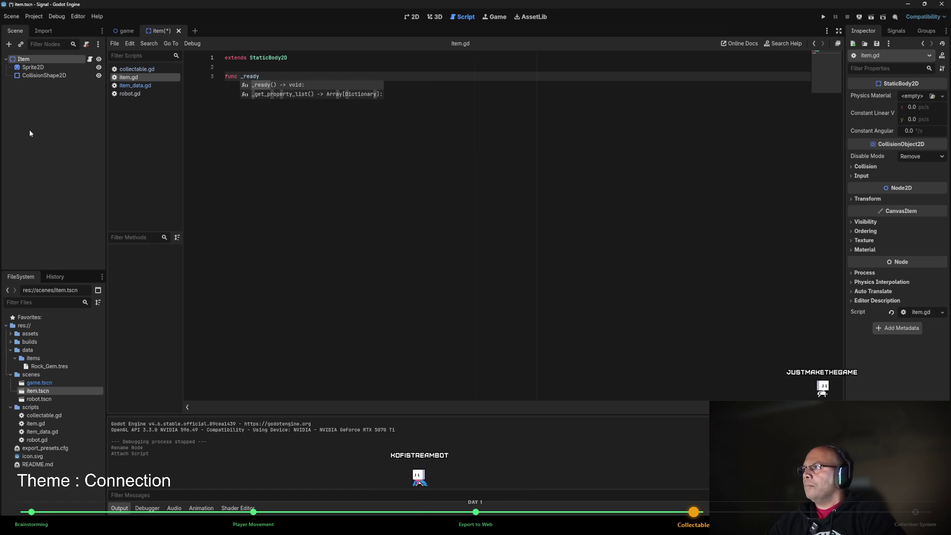
Complete the declaration as func _ready() -> void: with a body line.
key("Return")
type("->v")
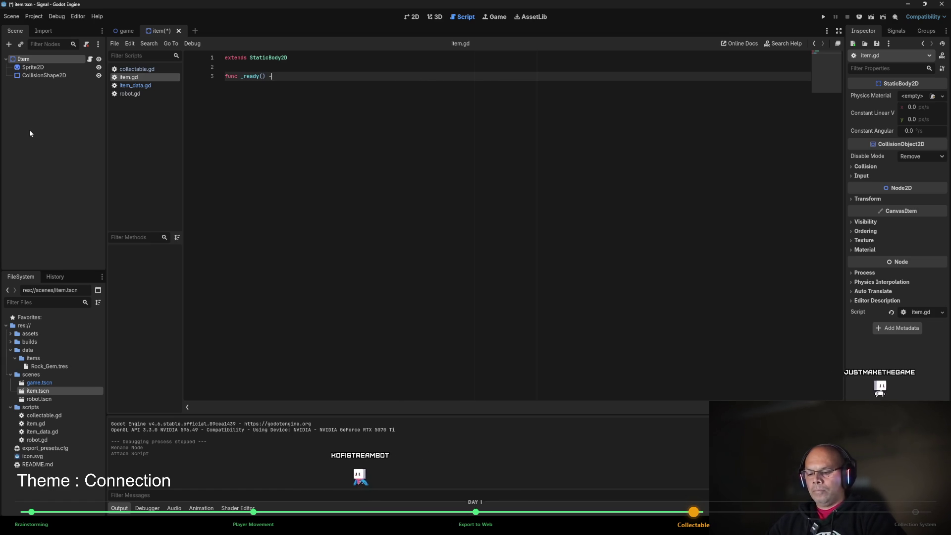
type("oid:")
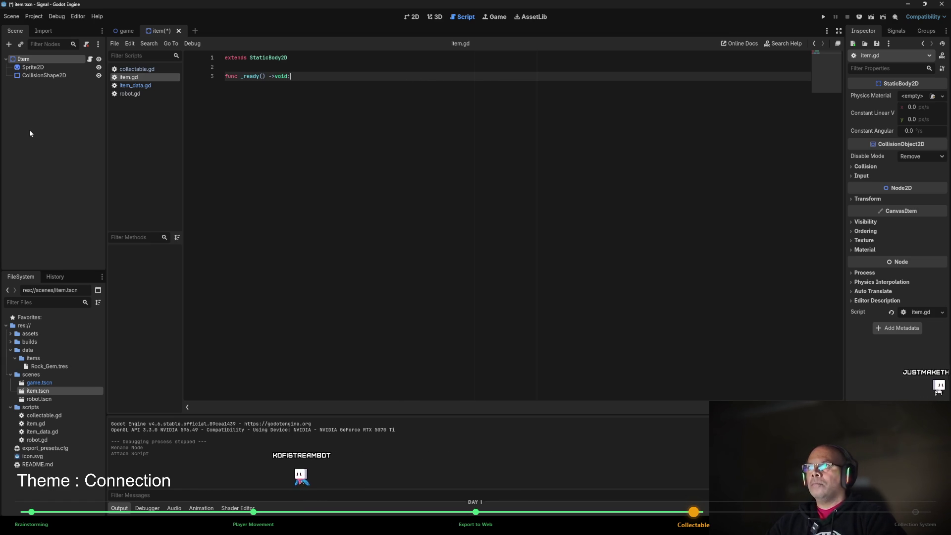
key("Return")
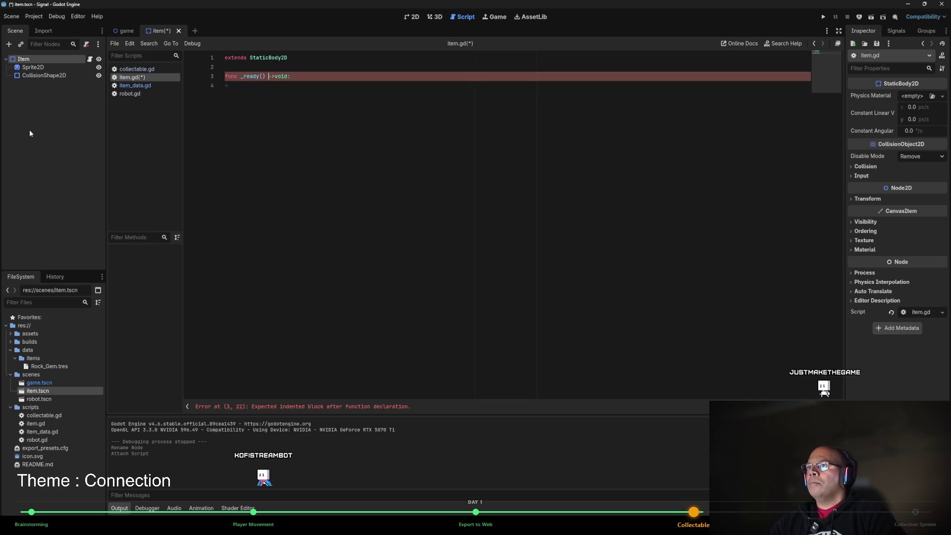
key("Return")
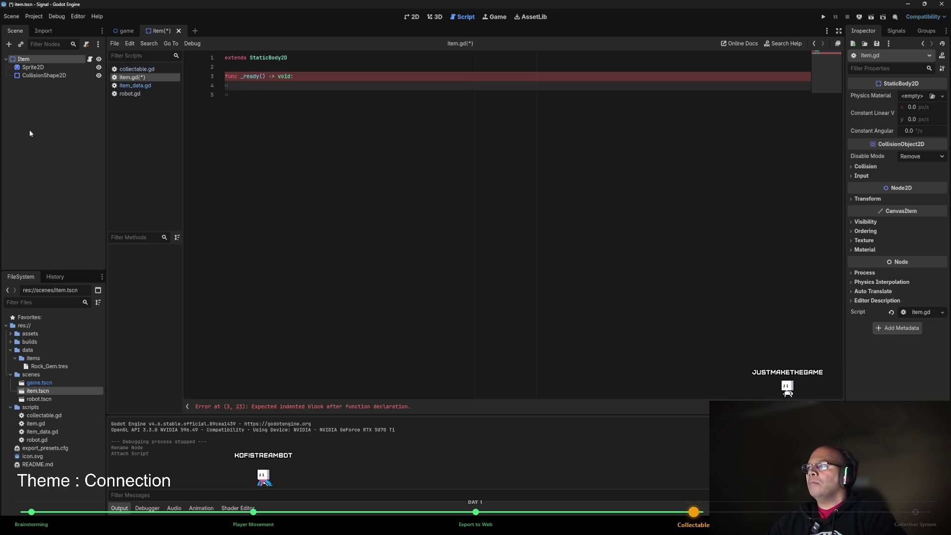
Add var health: int above the _ready function and save.
left_click(260, 60)
left_click(249, 70)
key("Return")
key("Return")
key("Up")
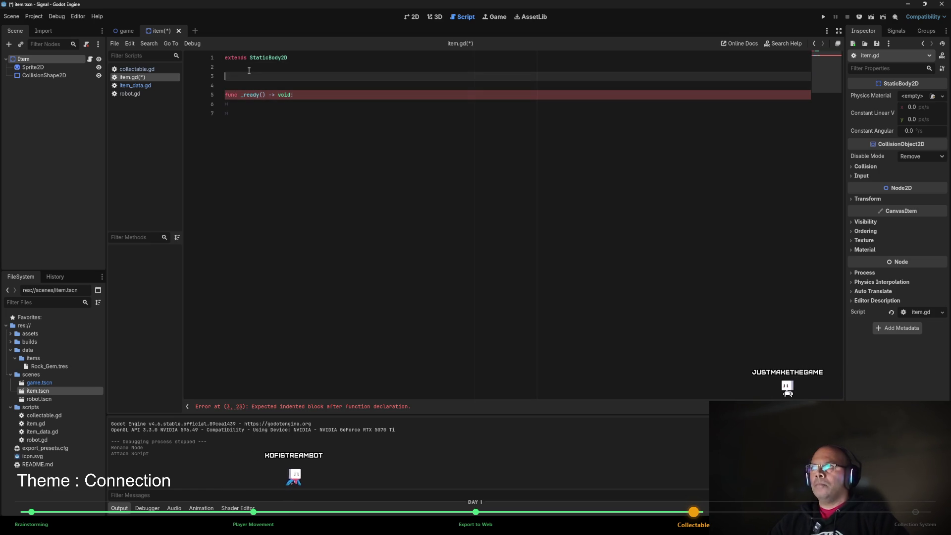
type("var health: ")
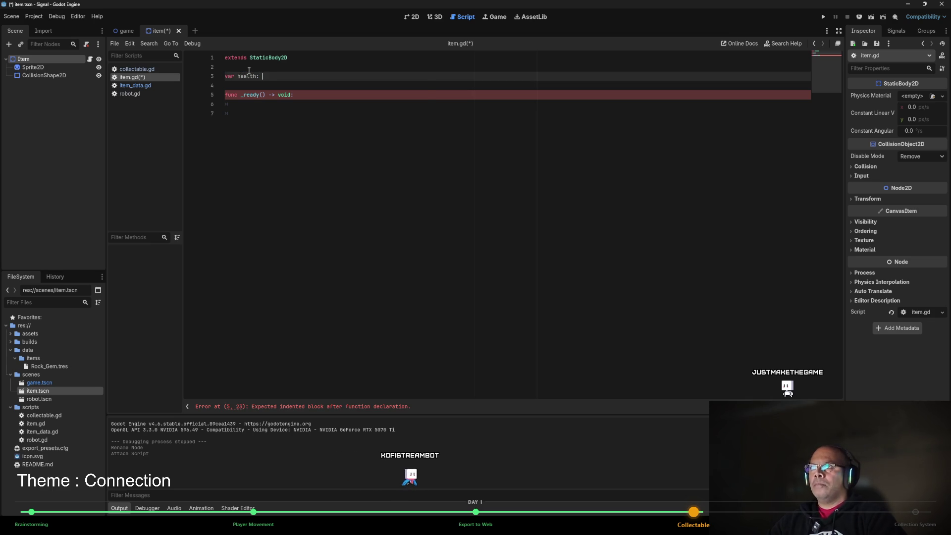
type("int")
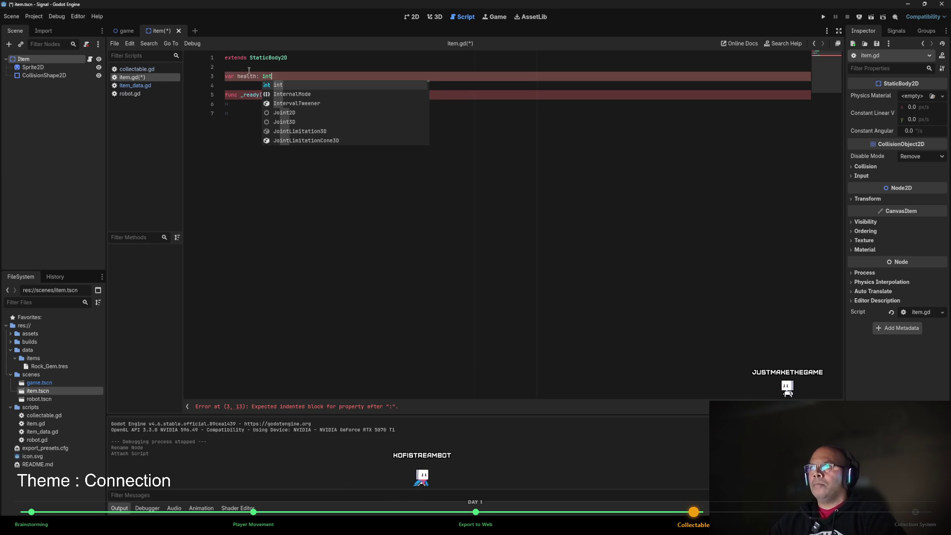
key("ctrl+s")
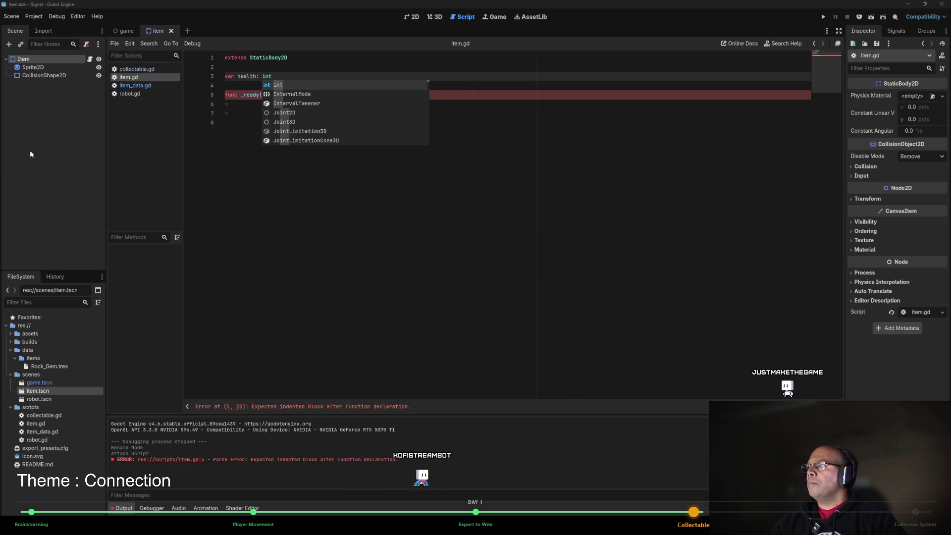
Give _ready a pass body, save without errors, and open a line below health.
left_click(263, 136)
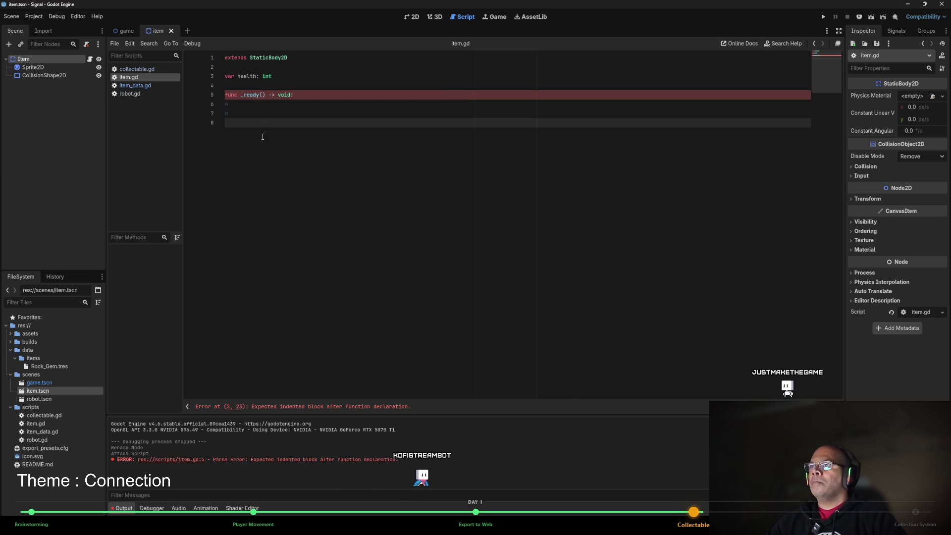
left_click(261, 107)
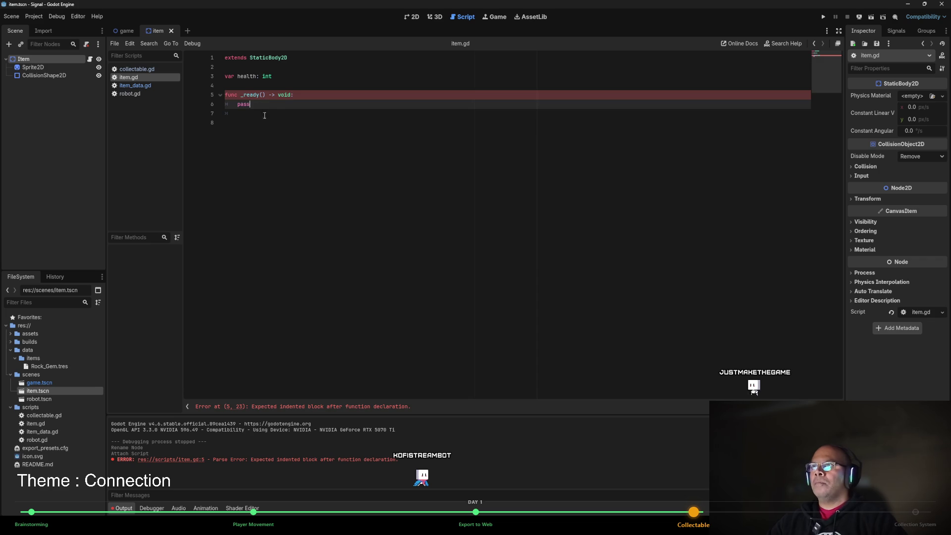
left_click(268, 134)
key("ctrl+s")
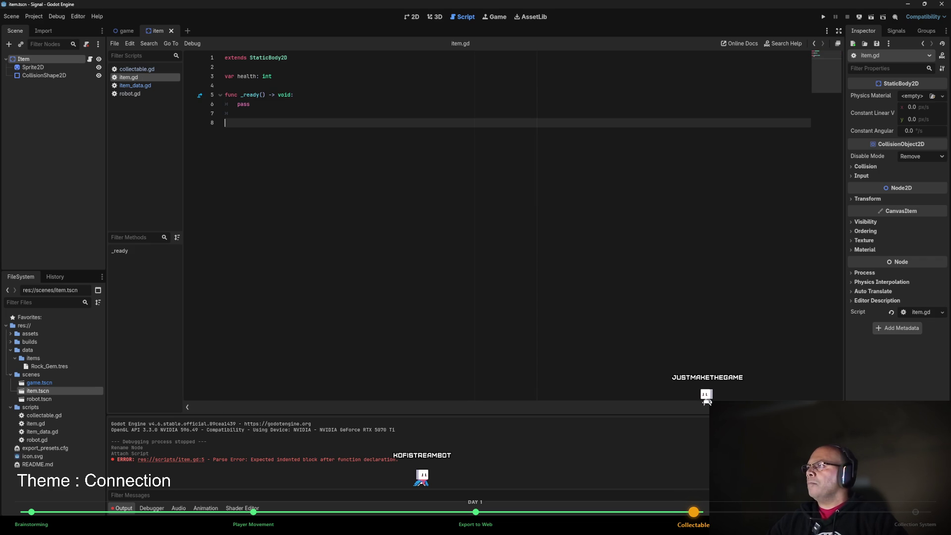
left_click(284, 77)
key("Return")
key("Return")
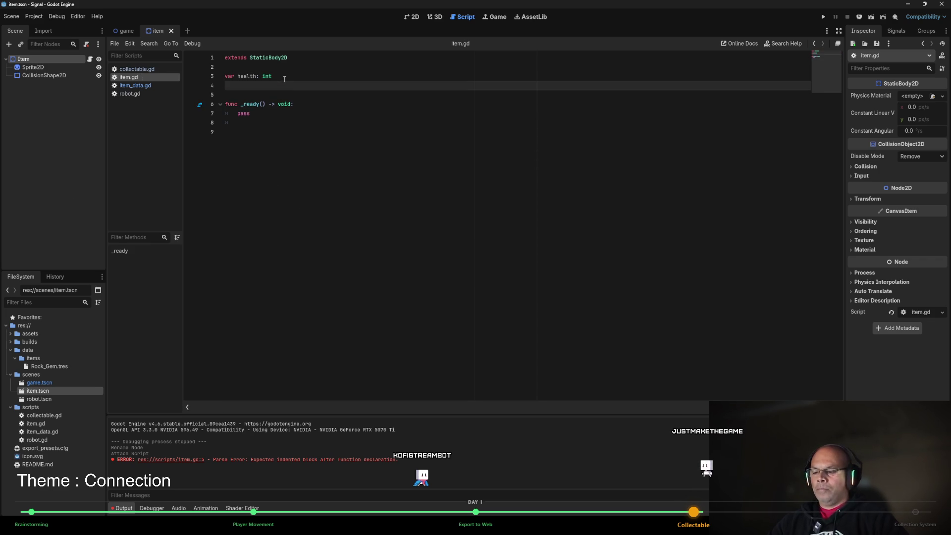
type("@export")
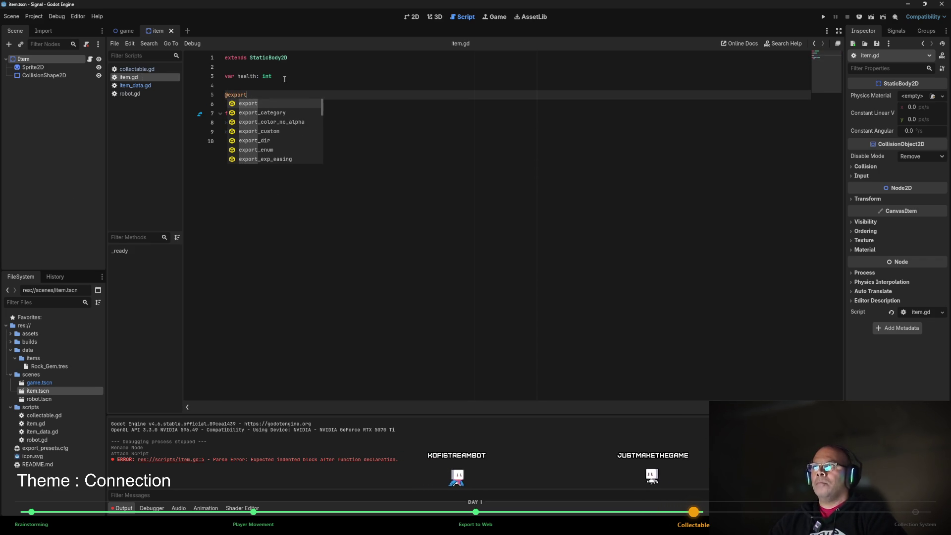
key("Return")
type("var data: R")
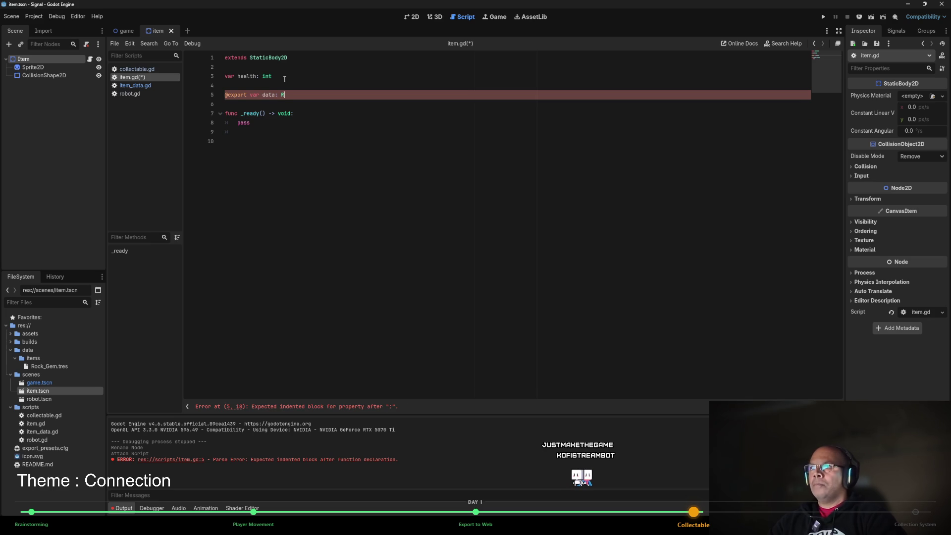
key("BackSpace")
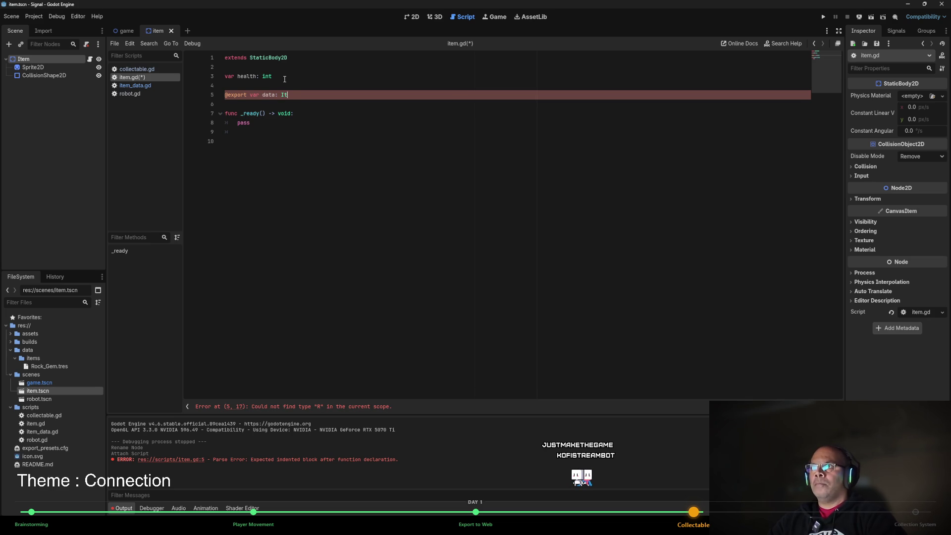
type("Data")
key("ctrl+s")
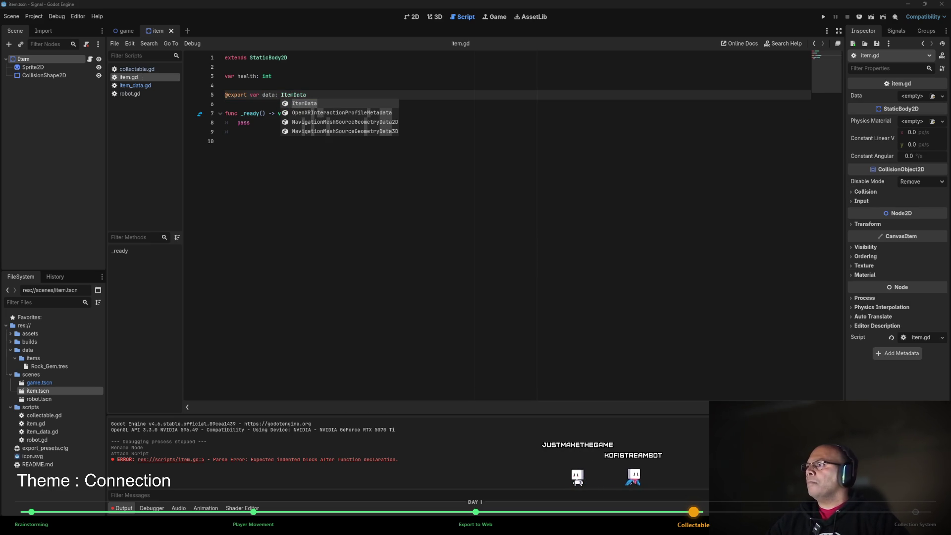
left_click(420, 158)
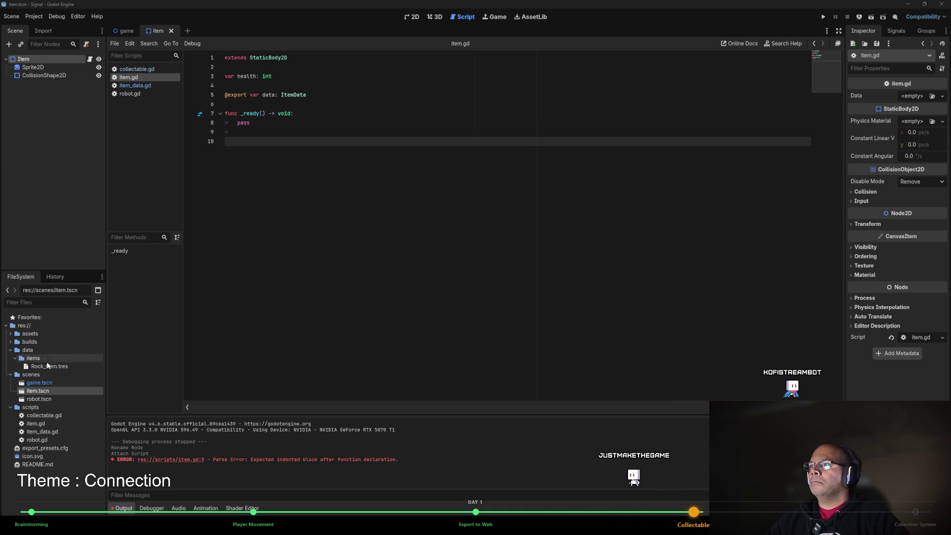
Assign Rock_Gem.tres to the Item's Data property and inspect its values.
left_click_drag(48, 366, 791, 225)
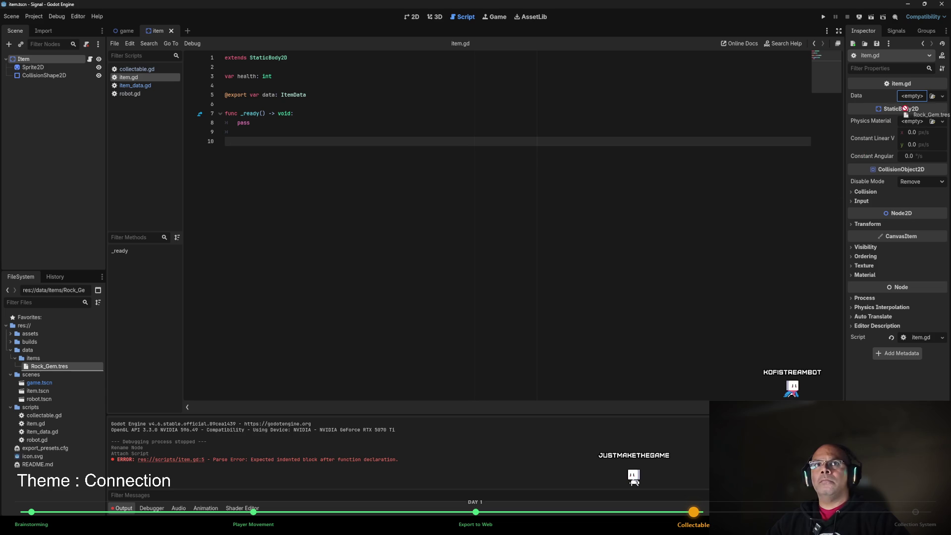
left_click_drag(912, 98, 912, 98)
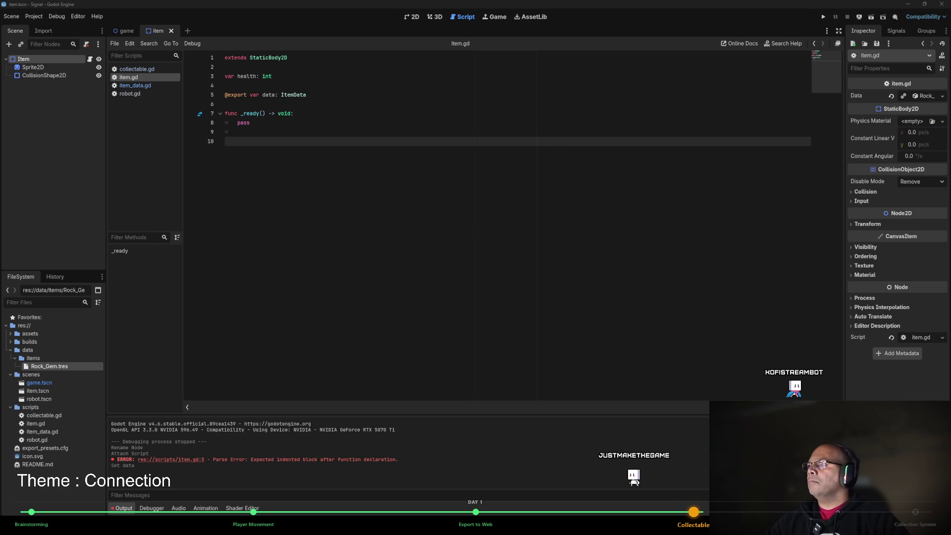
left_click(919, 96)
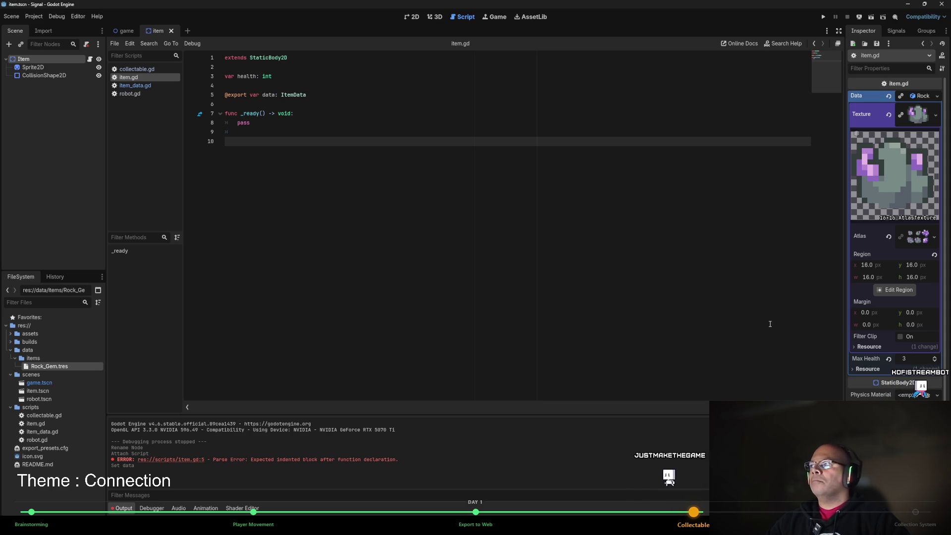
Replace pass in _ready with 'health = data.max_health' and save.
left_click(258, 126)
key("BackSpace")
key("BackSpace")
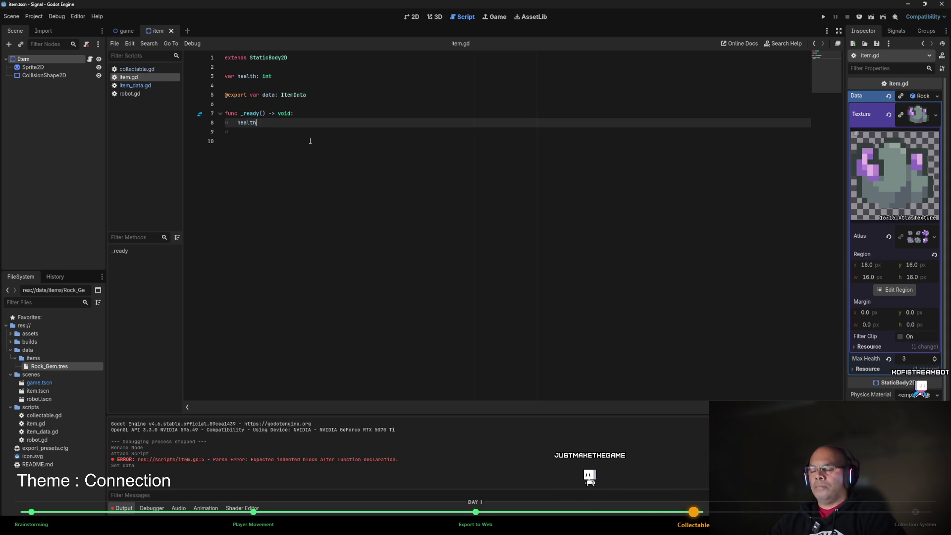
type("data")
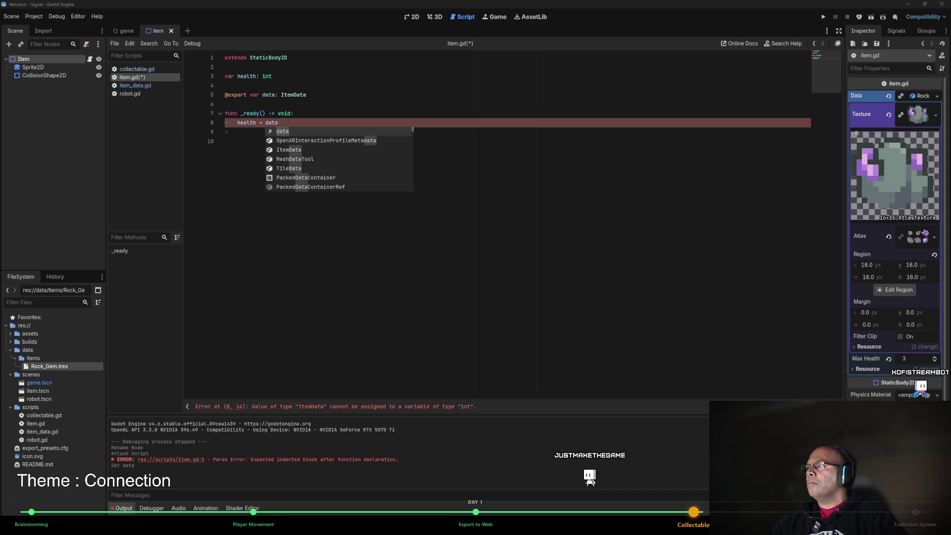
key("Escape")
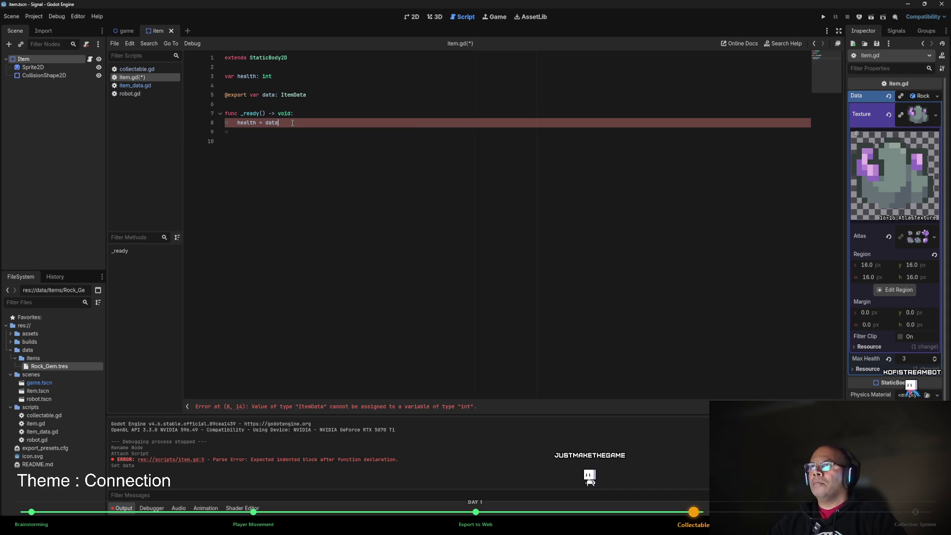
type(".max_health")
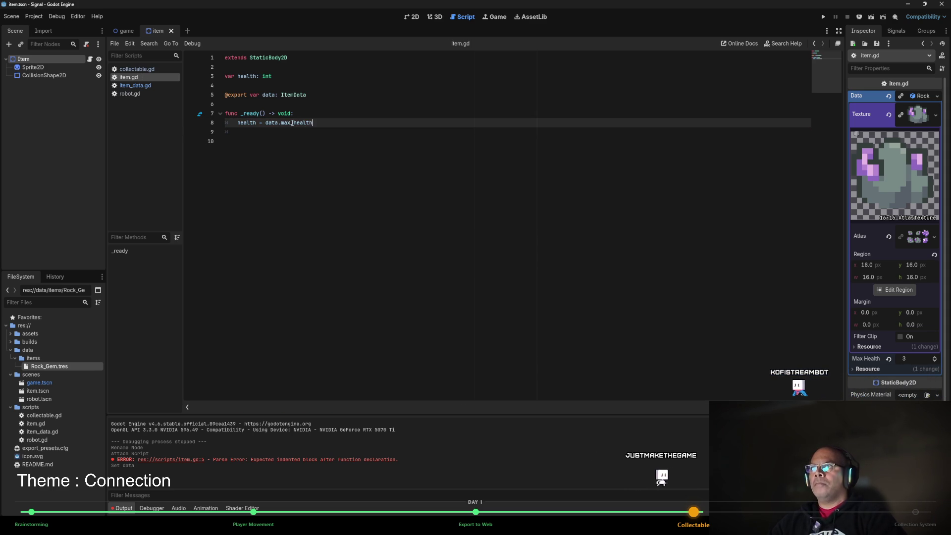
key("Return")
key("ctrl+s")
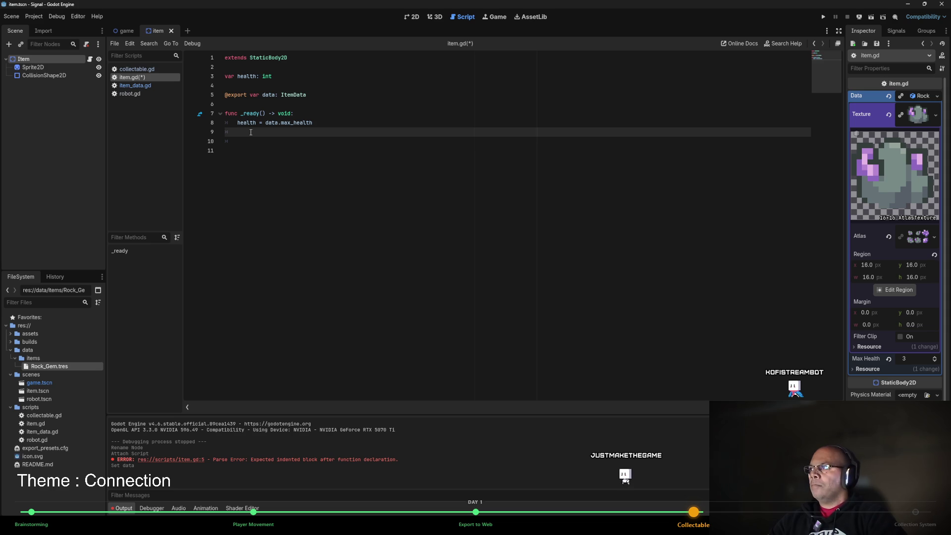
left_click(25, 69)
mouse_move(24, 69)
left_mouse_down()
mouse_move(252, 91)
mouse_move(251, 101)
left_mouse_up()
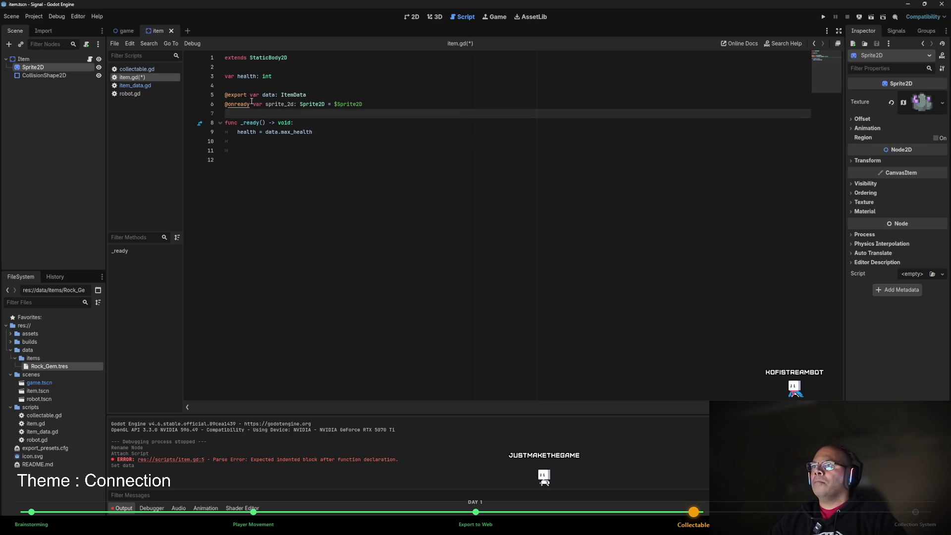
left_click(255, 141)
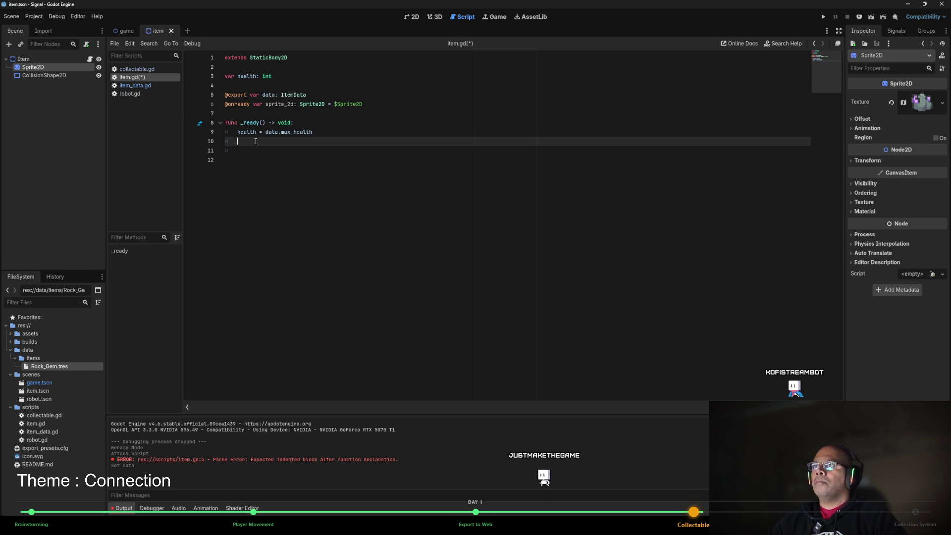
Write 'sprite_2d.texture = data.texture' in _ready and save the script.
type("pri")
key("Return")
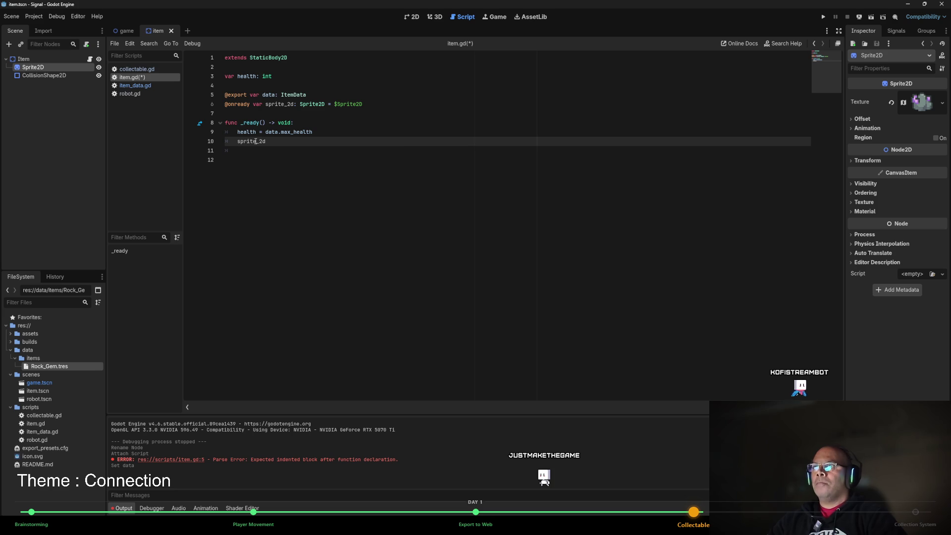
type("text")
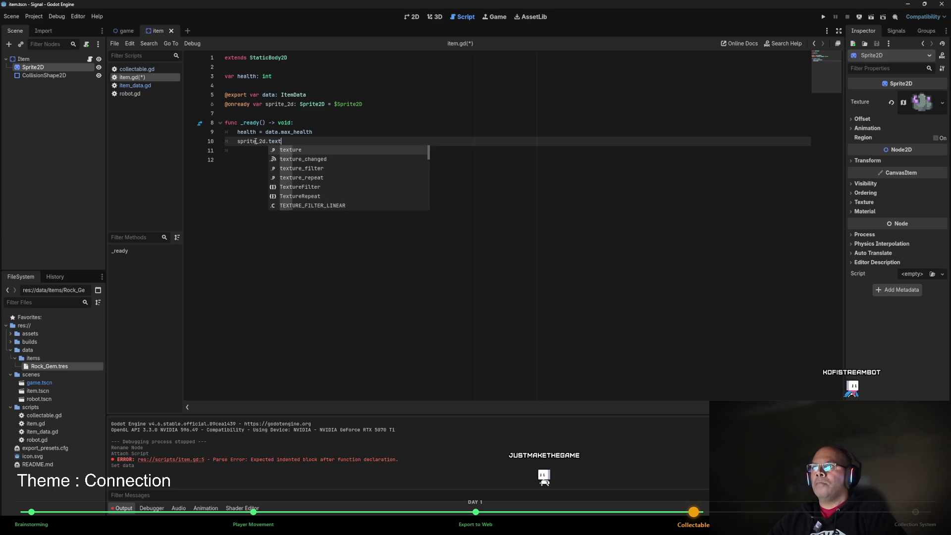
key("Return")
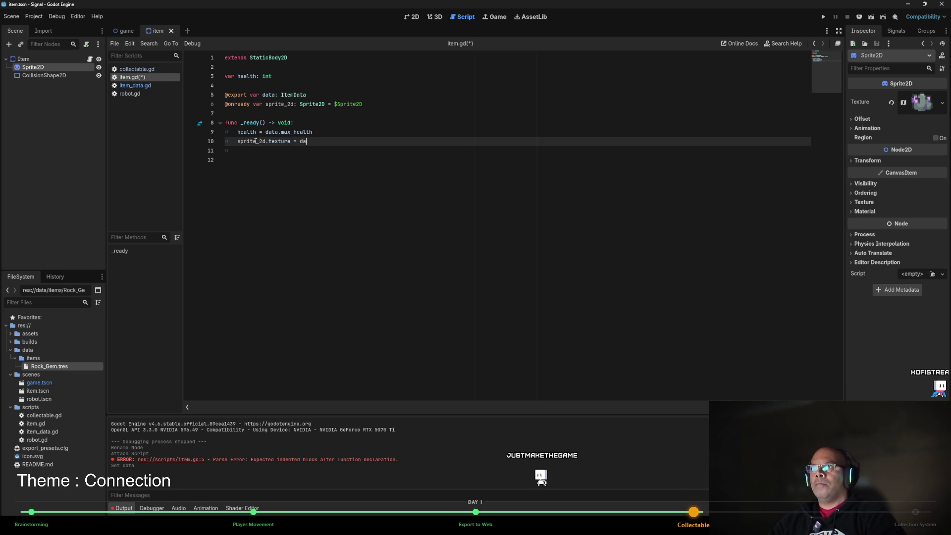
type("a")
type(".texture")
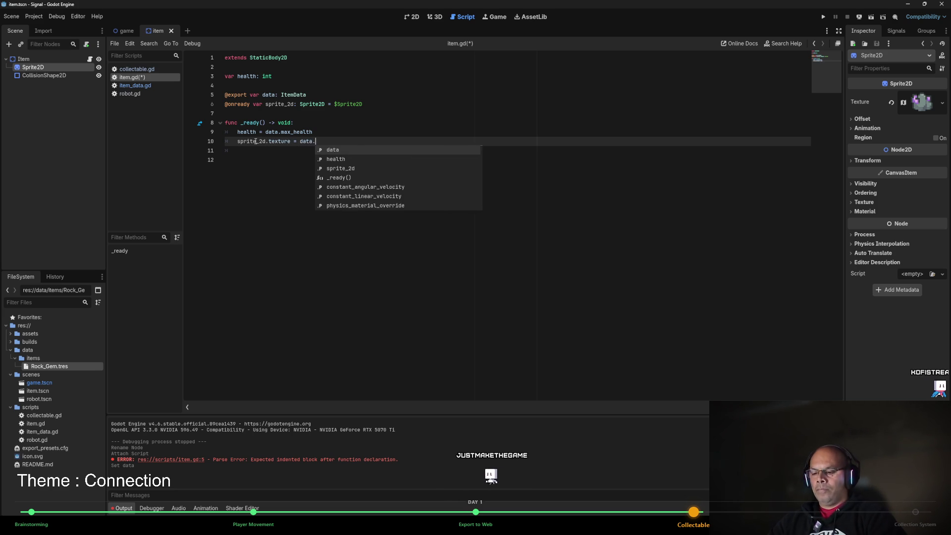
key("ctrl+s")
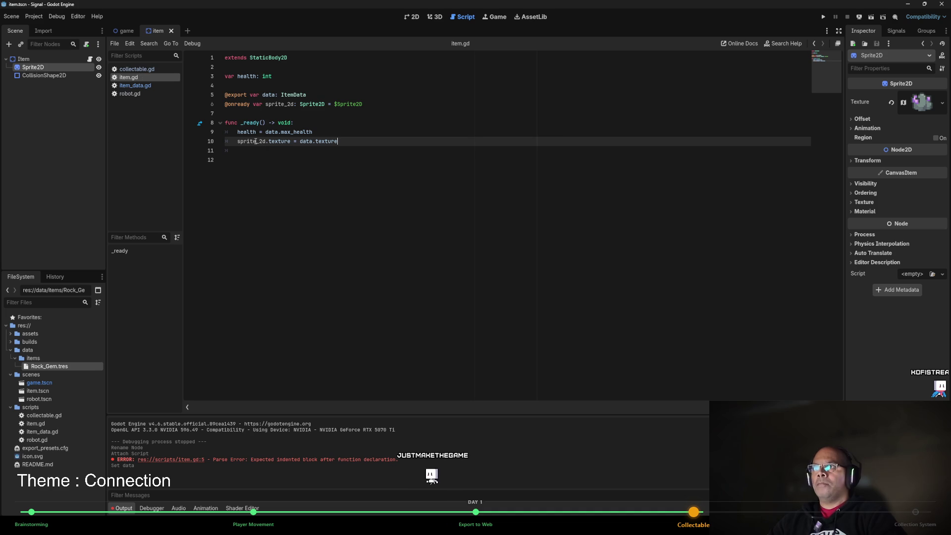
left_click(265, 191)
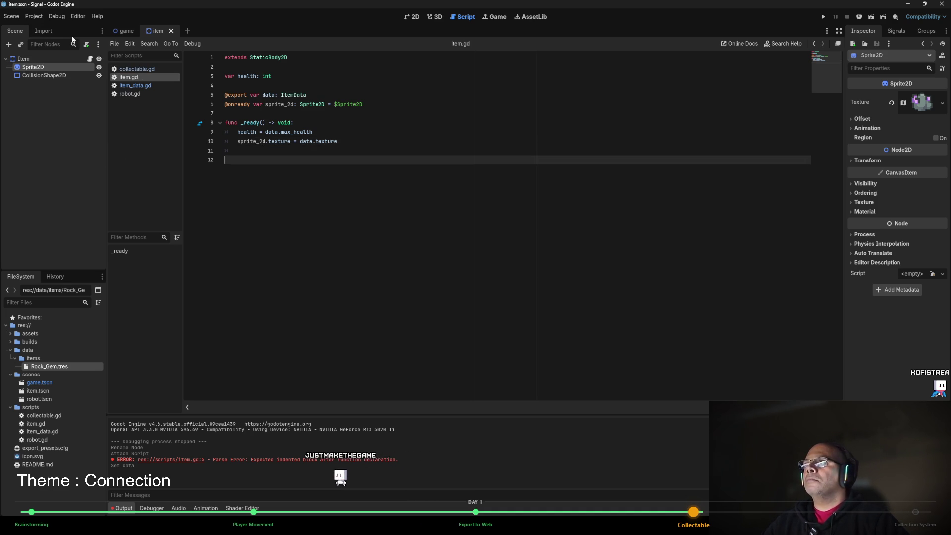
left_click(40, 57)
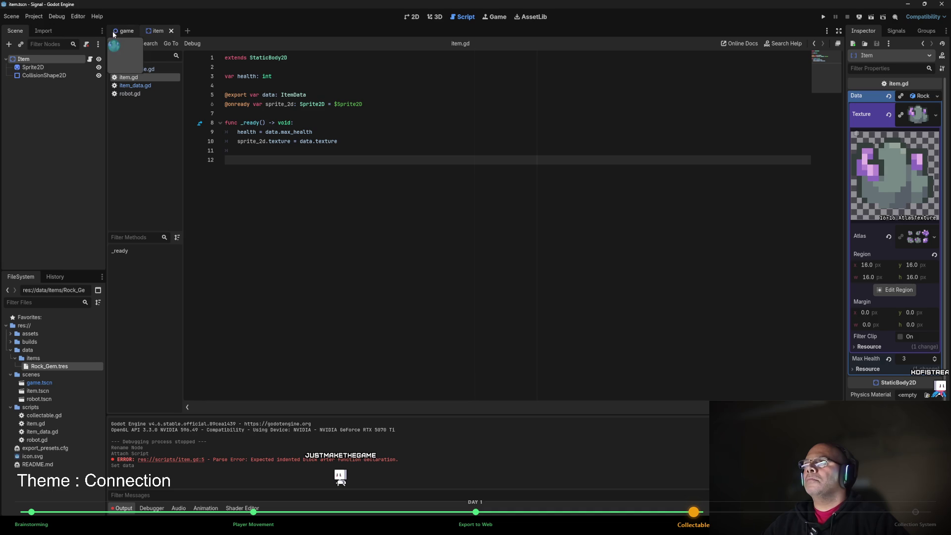
Run the game scene to confirm the rock gem appears beside the player, then close it.
left_click(126, 31)
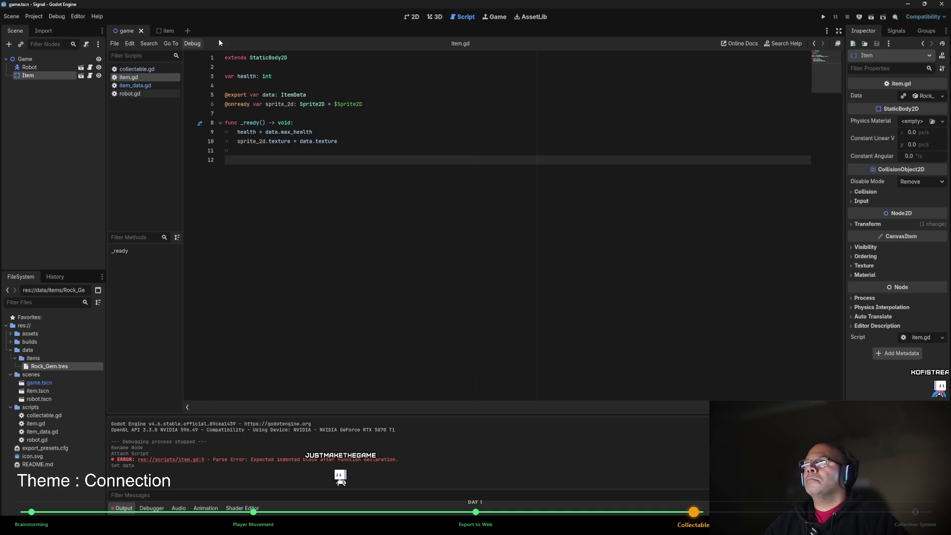
left_click(824, 17)
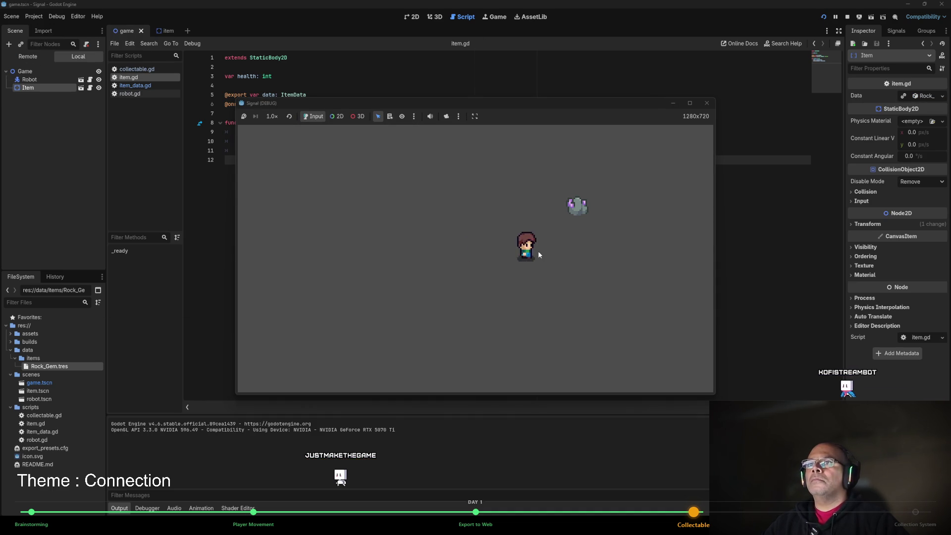
left_click(707, 103)
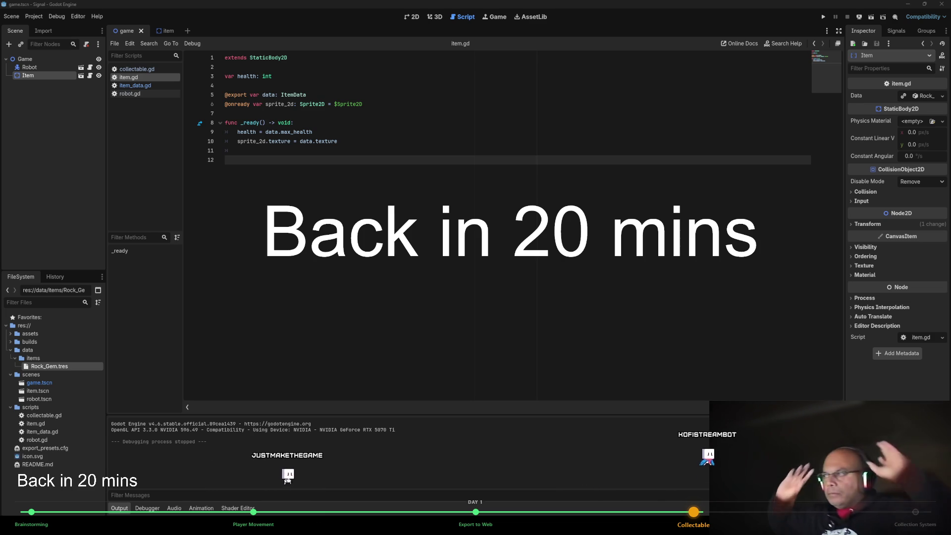
key("XF86AudioLowerVolume")
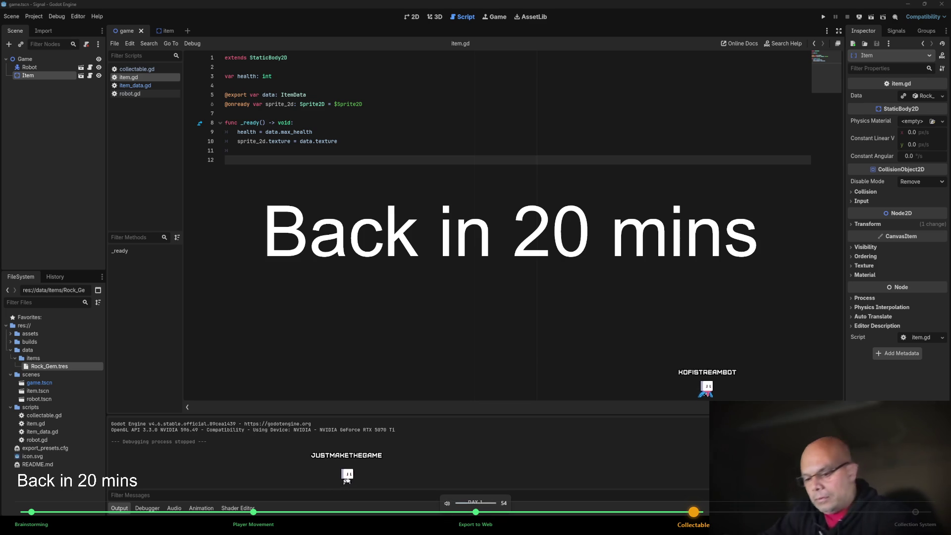